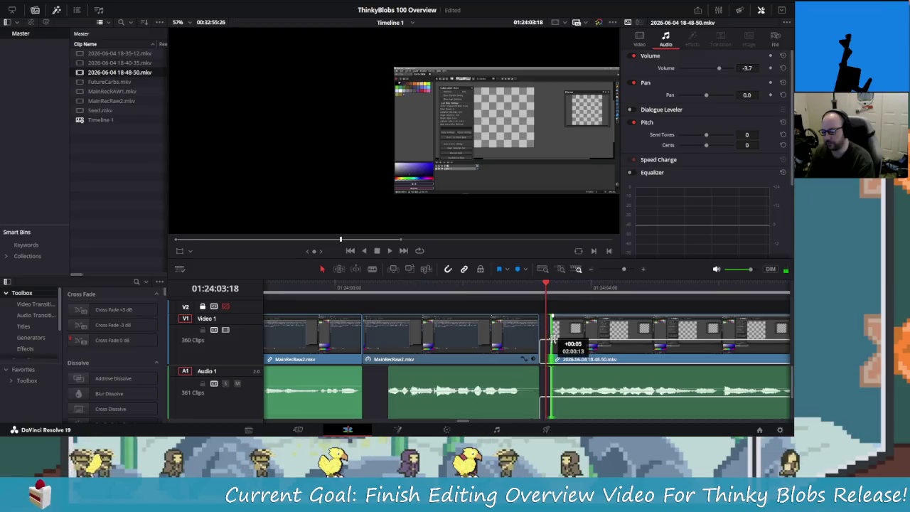
drag(555, 340, 542, 340)
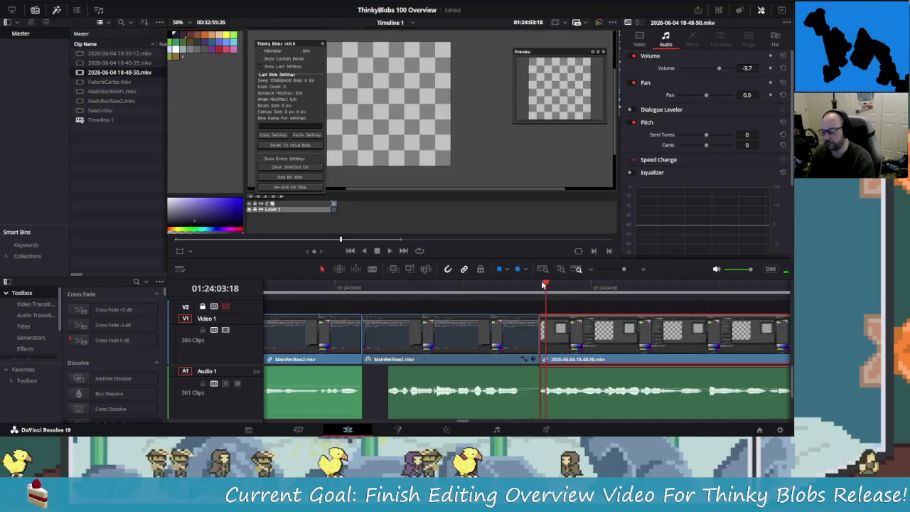
click(447, 285)
key(space)
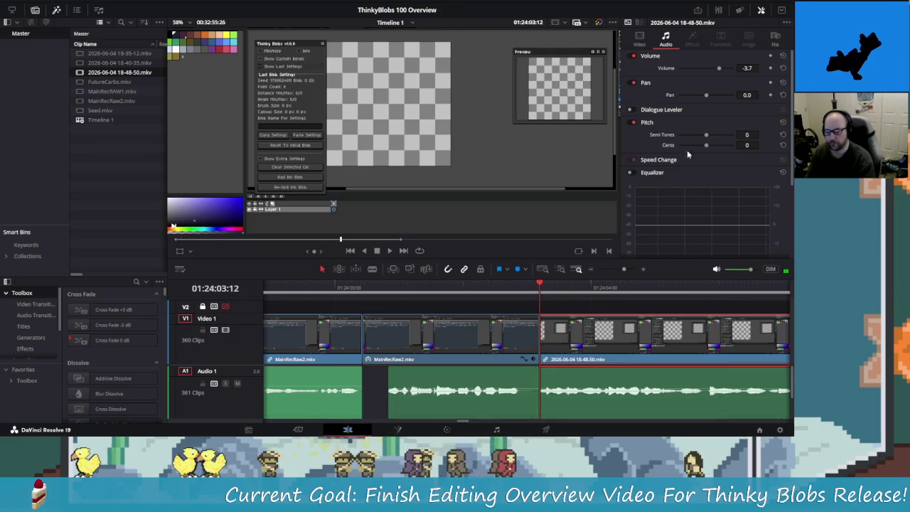
Step: Add two Composite Opacity keyframes in the Inspector and set the first one to 35
click(639, 39)
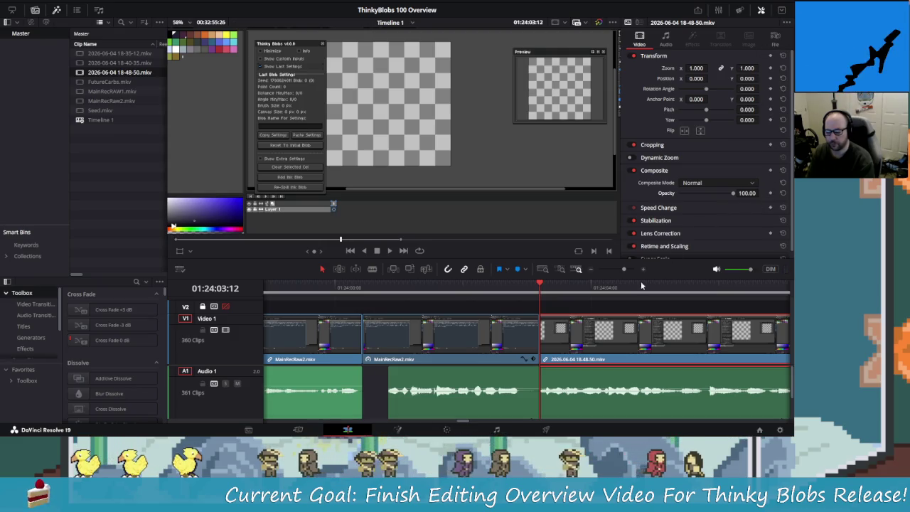
click(770, 193)
drag(540, 286, 556, 287)
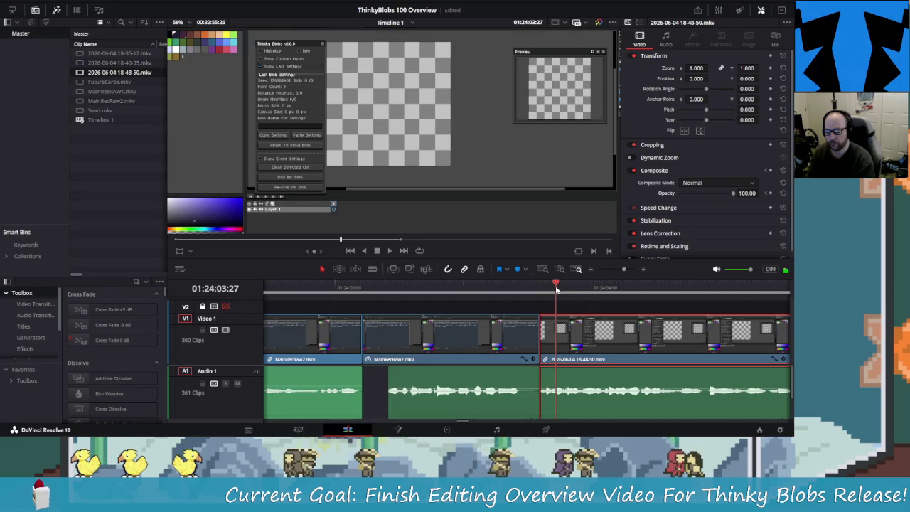
click(767, 193)
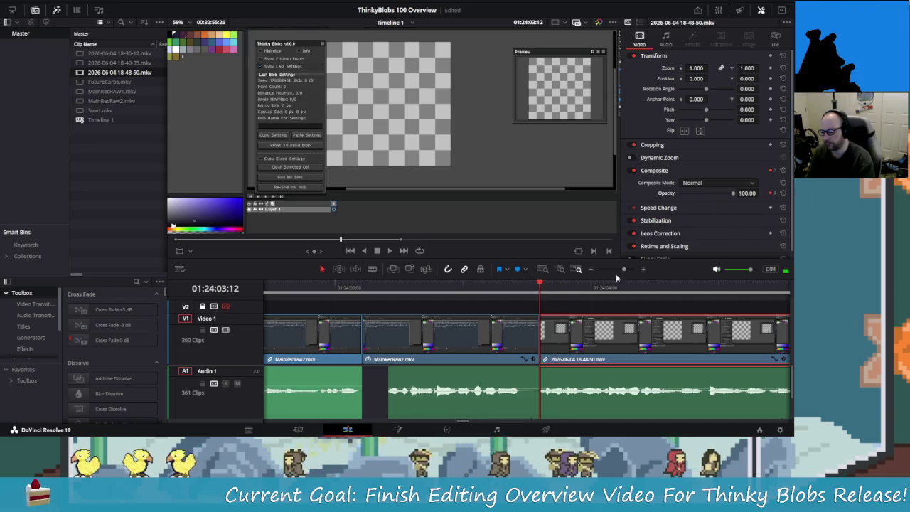
click(746, 193)
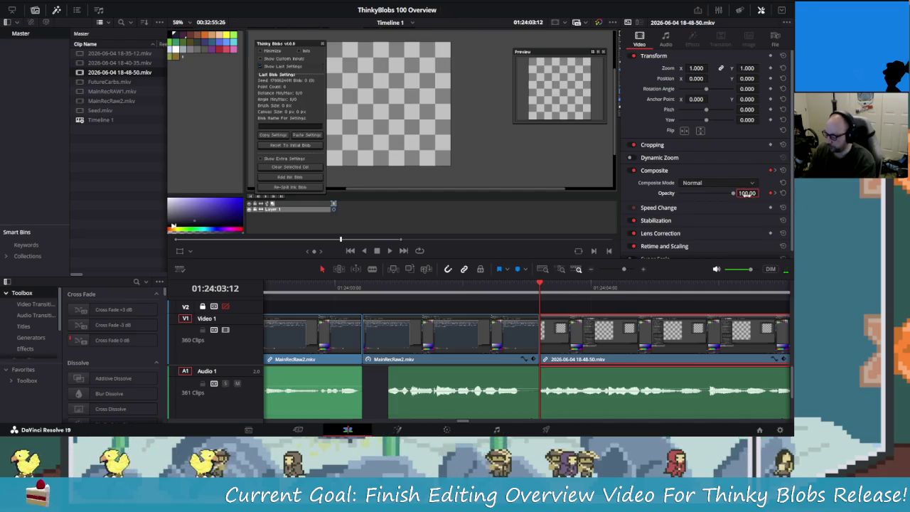
text(35)
key(Return)
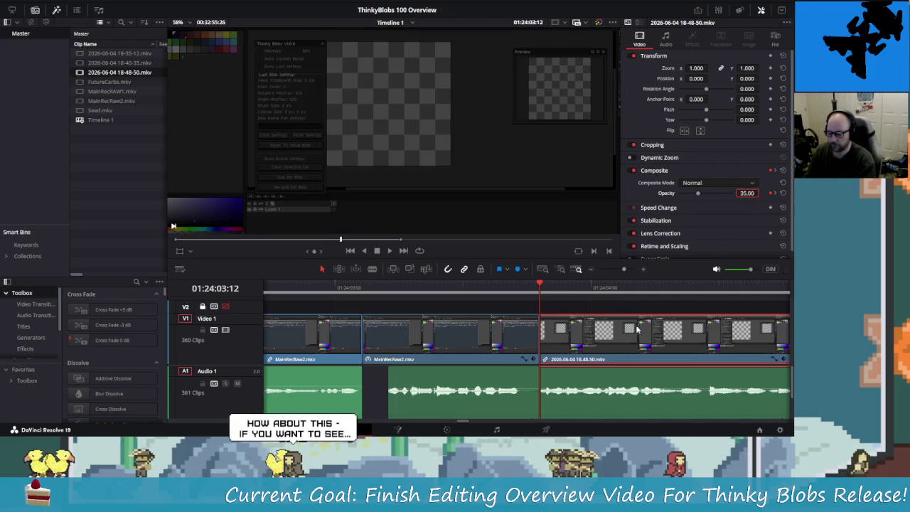
Step: Preview the fade from before the clip starts and show its opacity keyframe curve
mouse_move(538, 306)
mouse_down()
mouse_move(399, 298)
mouse_move(335, 307)
mouse_up()
key(space)
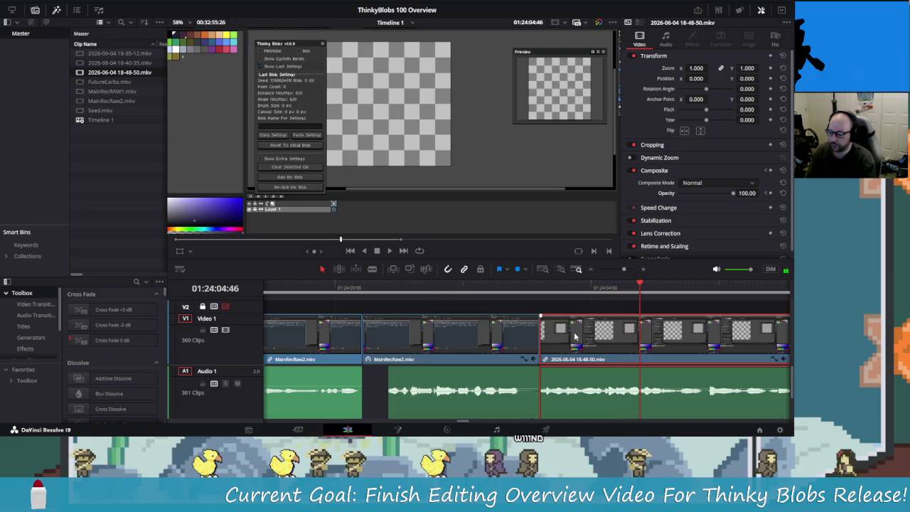
click(782, 358)
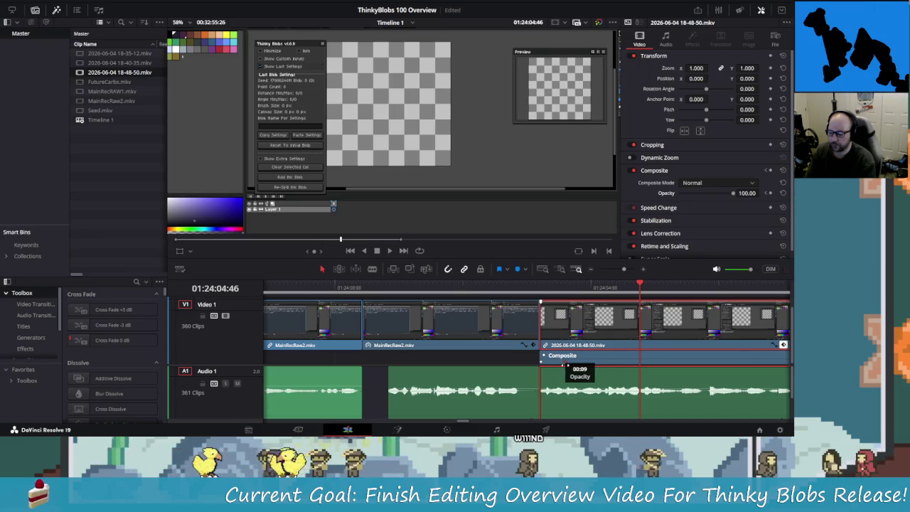
Step: Play back from before the fade to review the opacity change
click(587, 288)
key(slash)
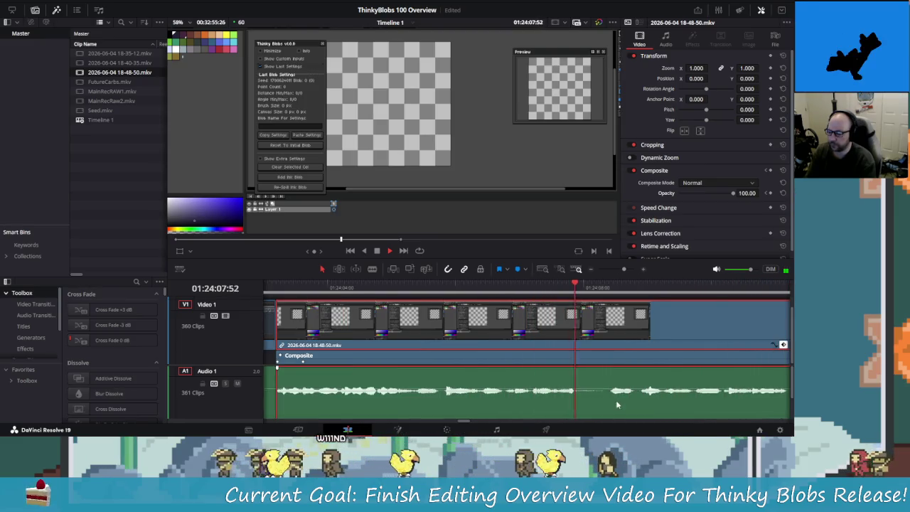
key(space)
mouse_move(601, 288)
mouse_down()
mouse_move(567, 296)
mouse_move(299, 290)
mouse_up()
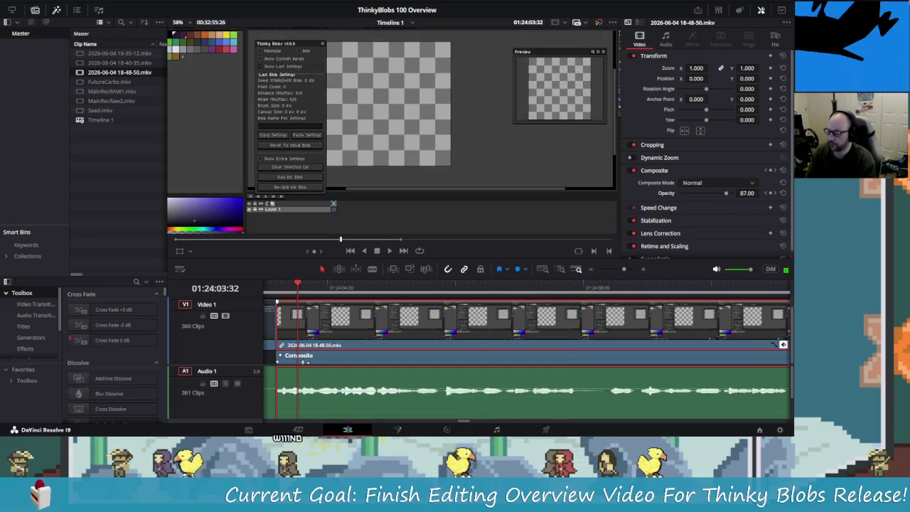
Step: Drag the opacity keyframe lower on the curve, replay it, and trim the clip's start
drag(275, 363, 605, 384)
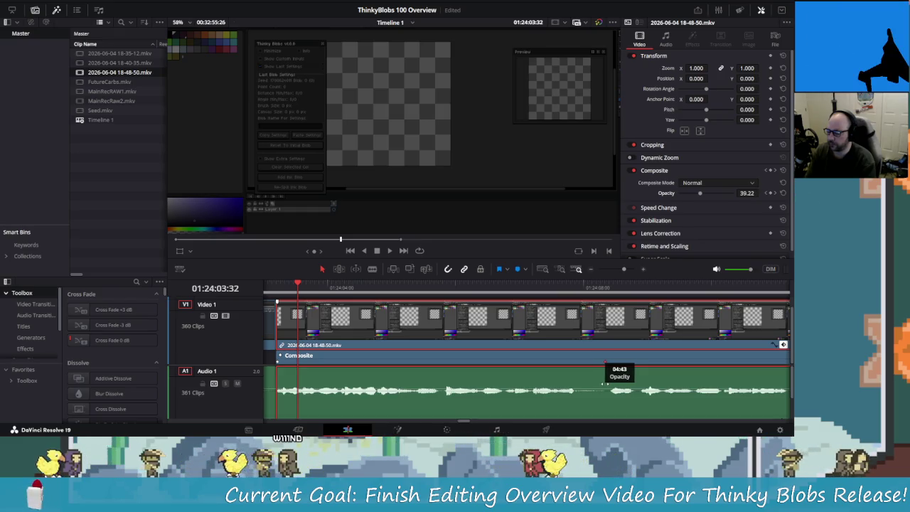
click(591, 286)
key(space)
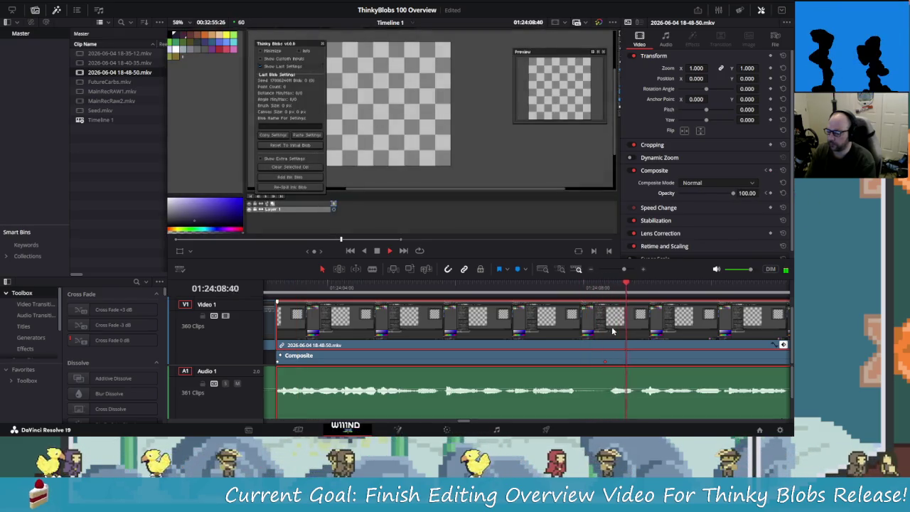
click(604, 286)
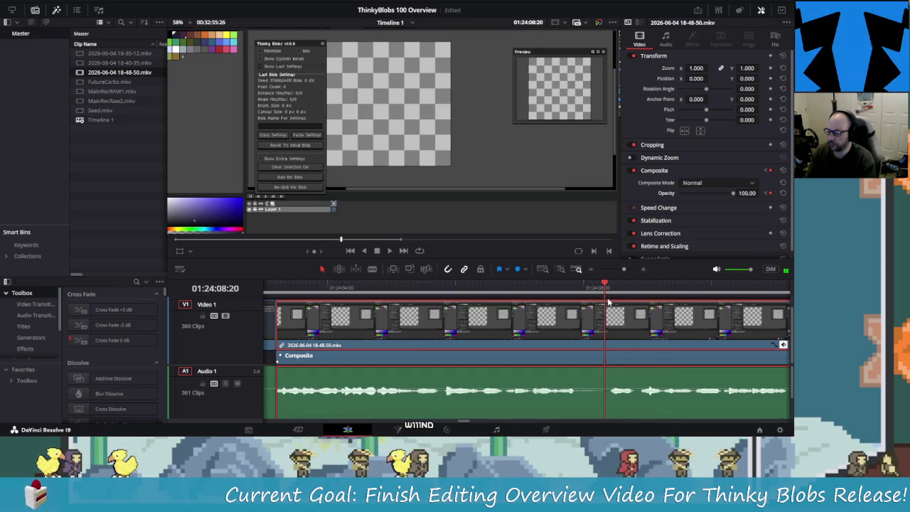
mouse_move(277, 320)
mouse_down()
mouse_move(390, 327)
mouse_move(279, 342)
mouse_up()
Step: Blade the clip at the playhead, unlink the left part, and delete its video
click(371, 269)
click(604, 323)
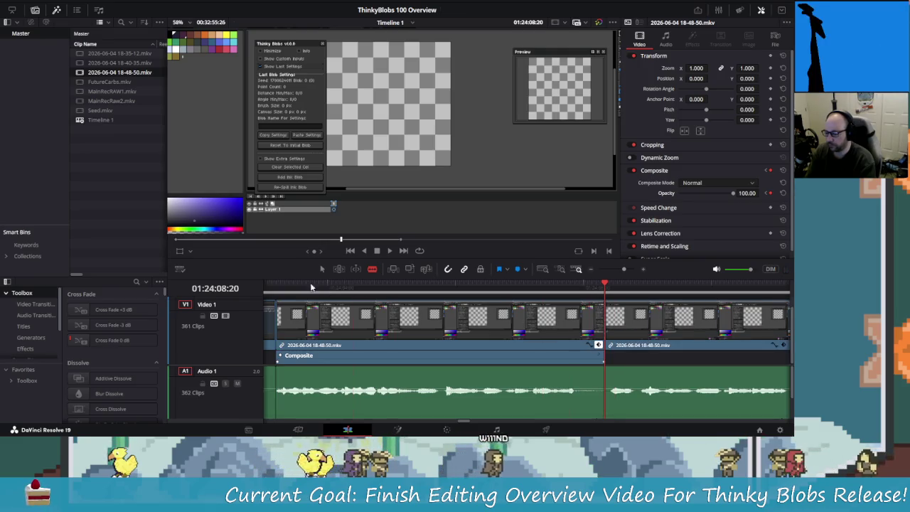
click(403, 336)
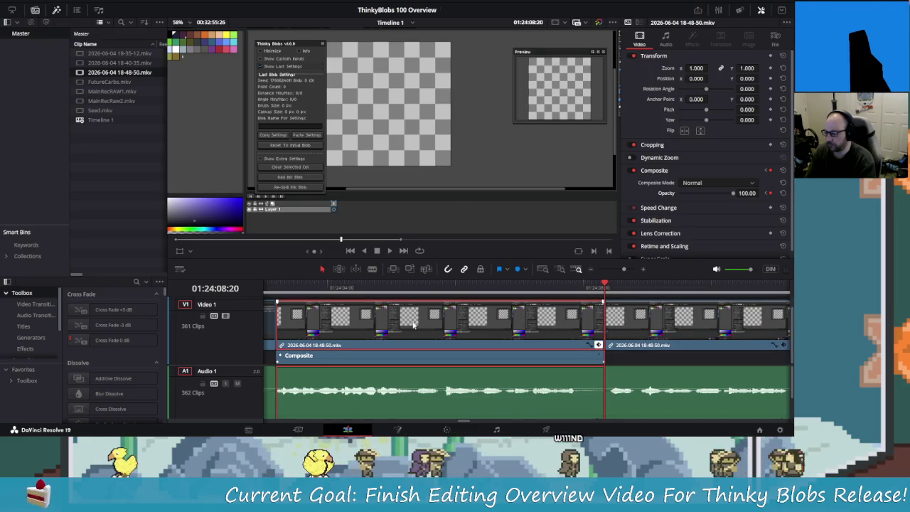
right_click(411, 329)
click(450, 315)
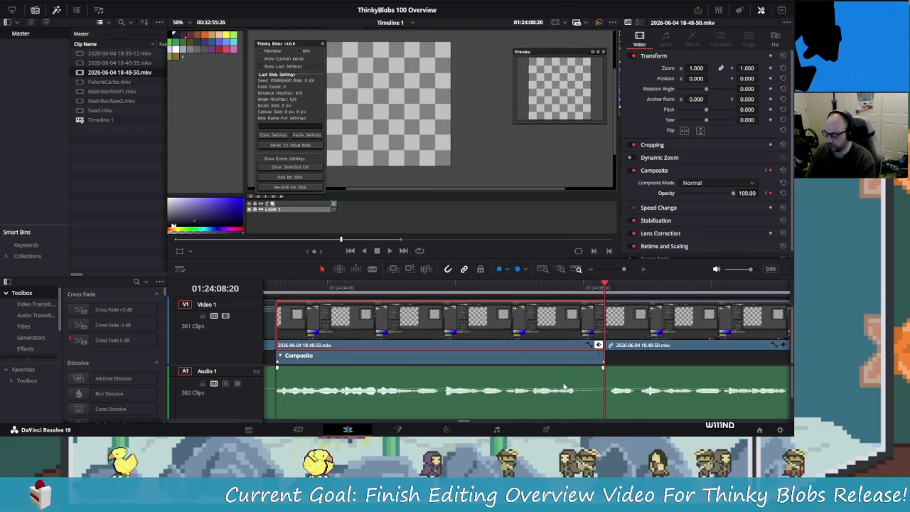
key(Delete)
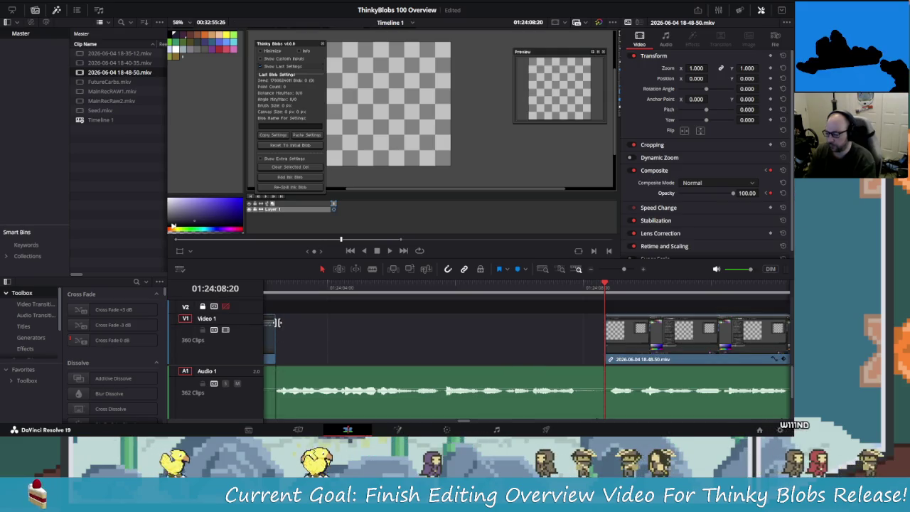
Step: Extend MainRecRaw2.mkv's end to fill the gap and play back the new edit
click(273, 327)
drag(273, 327, 602, 362)
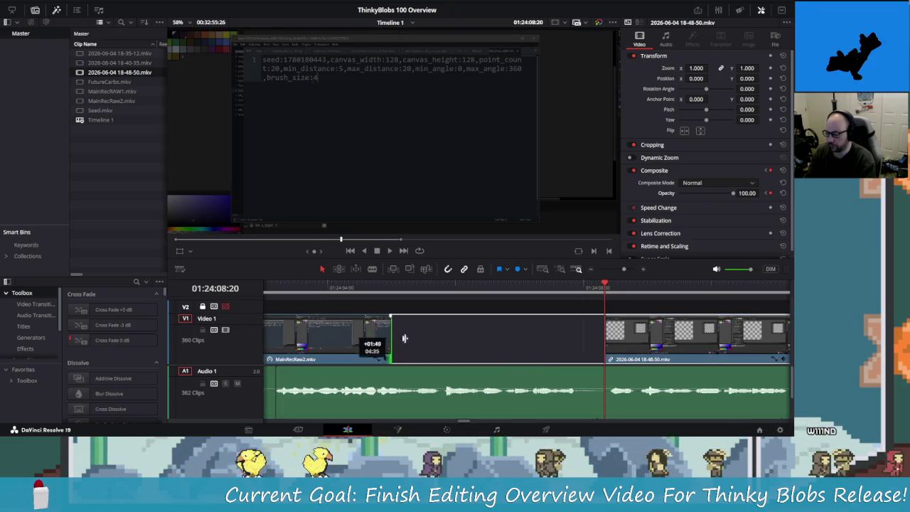
click(438, 293)
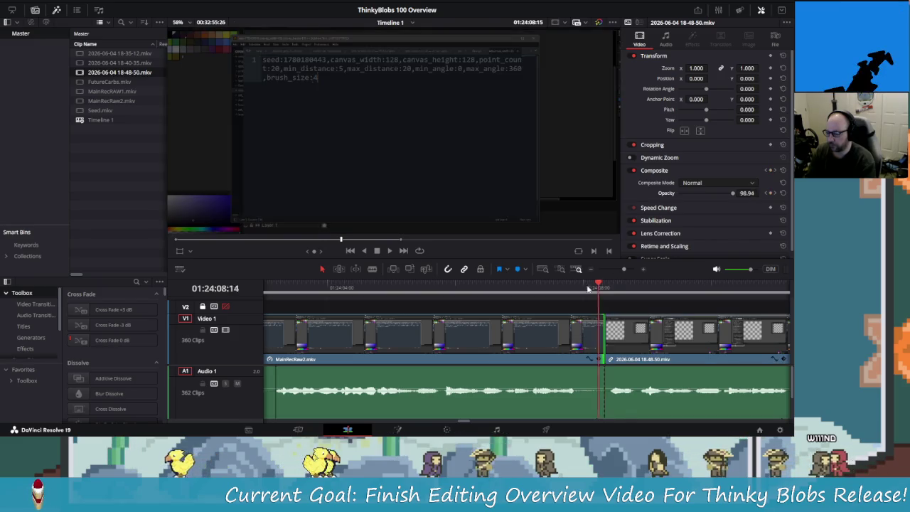
key(j)
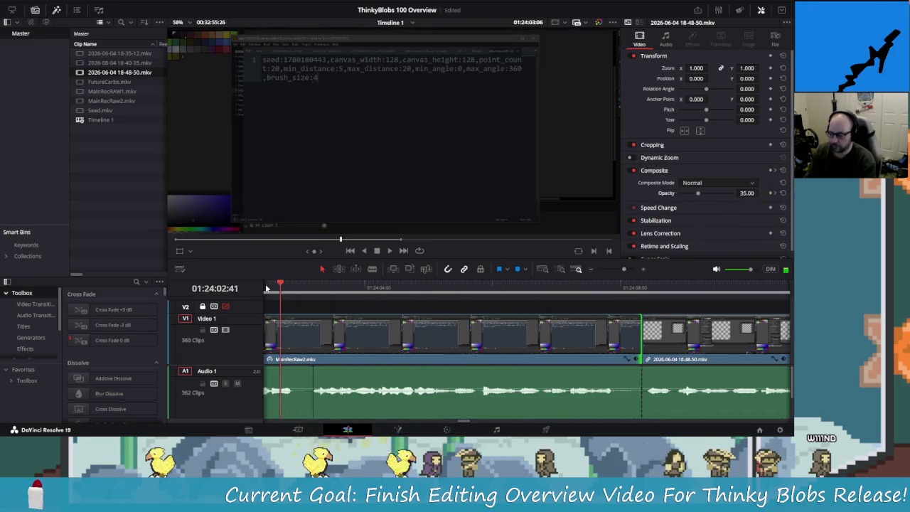
key(l)
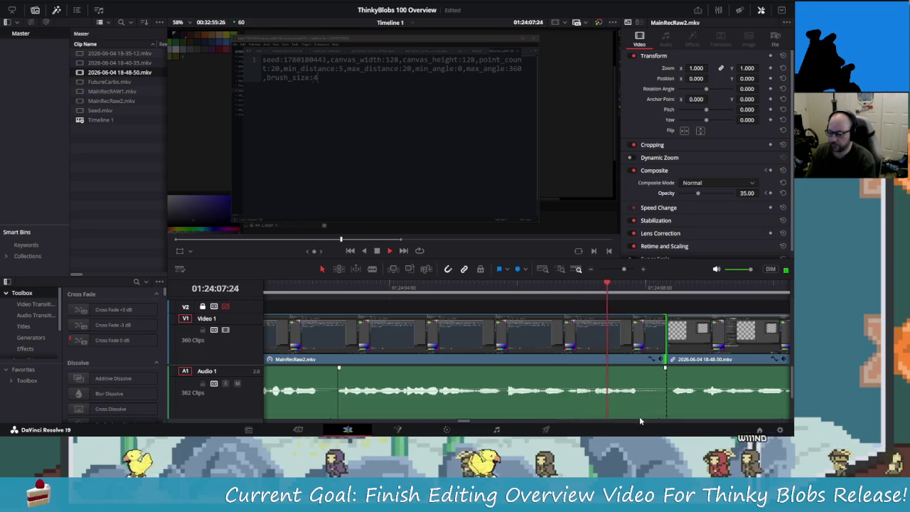
key(k)
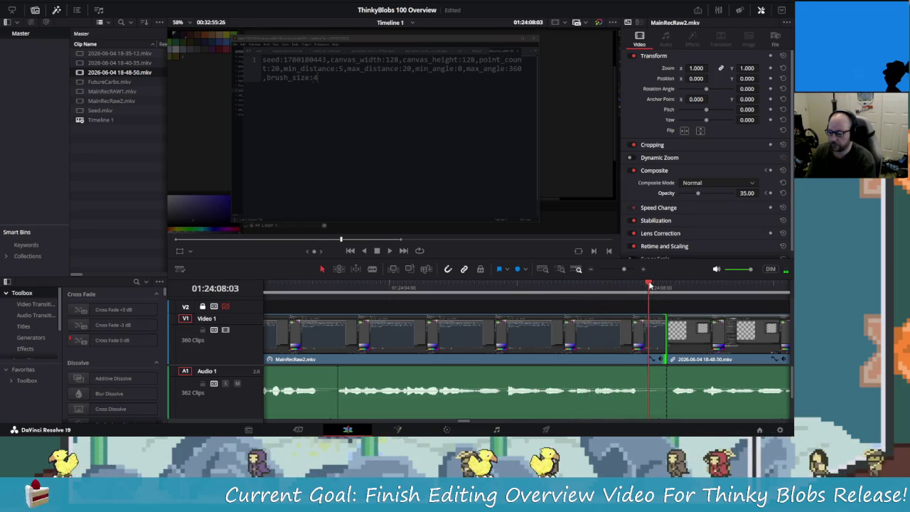
Step: Scrub around the edit point and shorten the end of MainRecRaw2.mkv
click(655, 286)
drag(654, 286, 638, 297)
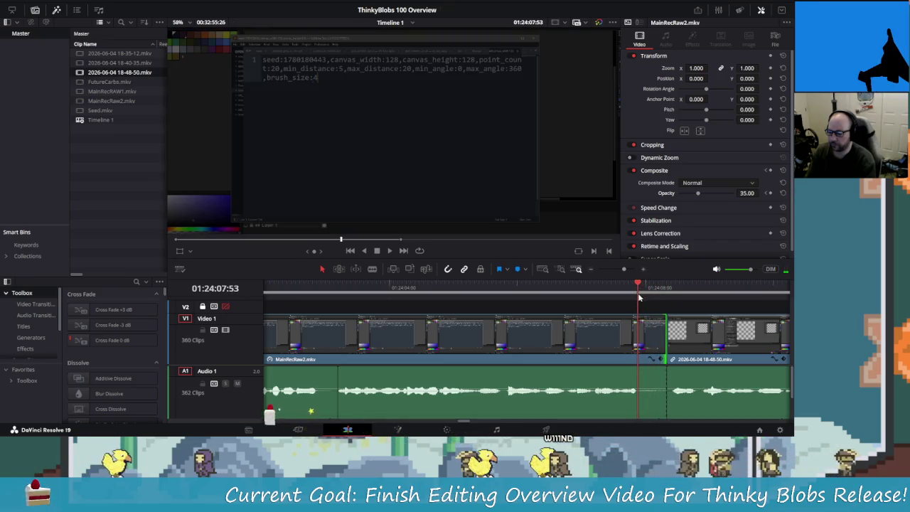
drag(668, 332, 635, 342)
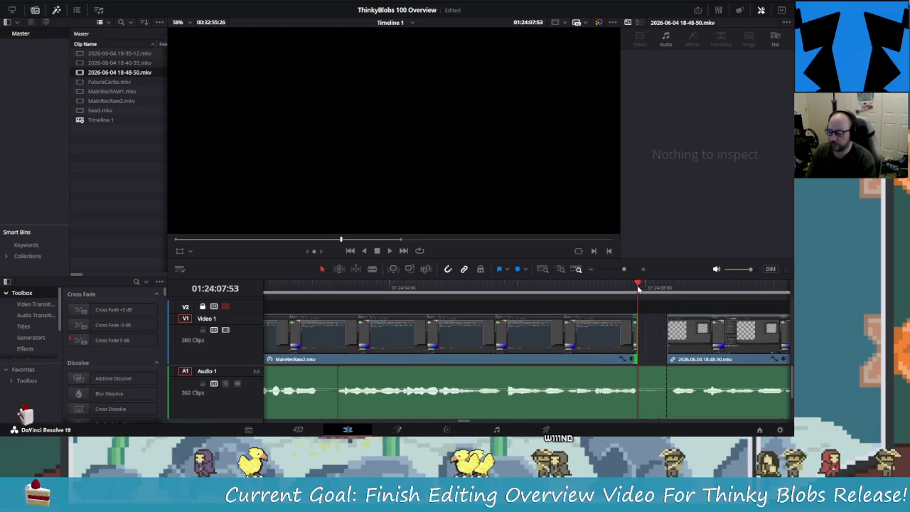
Step: Trim MainRecRaw2.mkv's video and audio ends, slide the next clip left, and replay the join
click(626, 287)
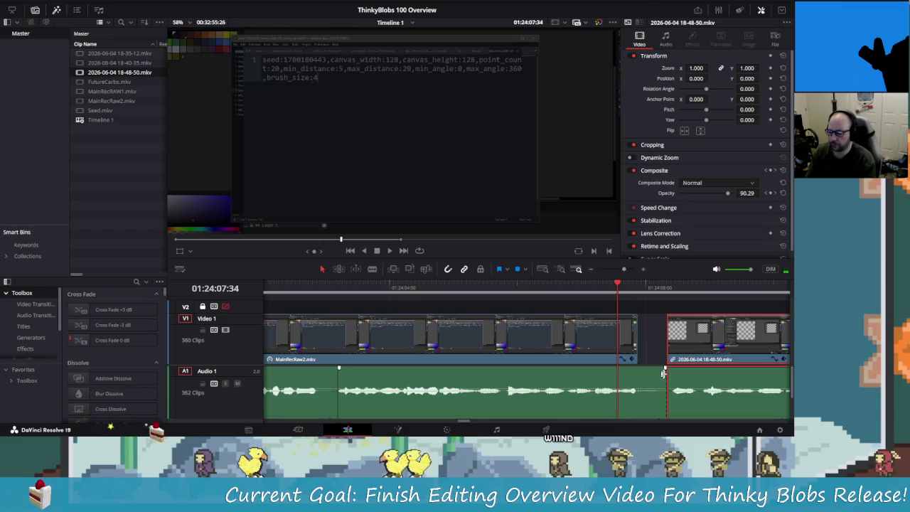
drag(666, 379, 640, 378)
drag(697, 346, 669, 346)
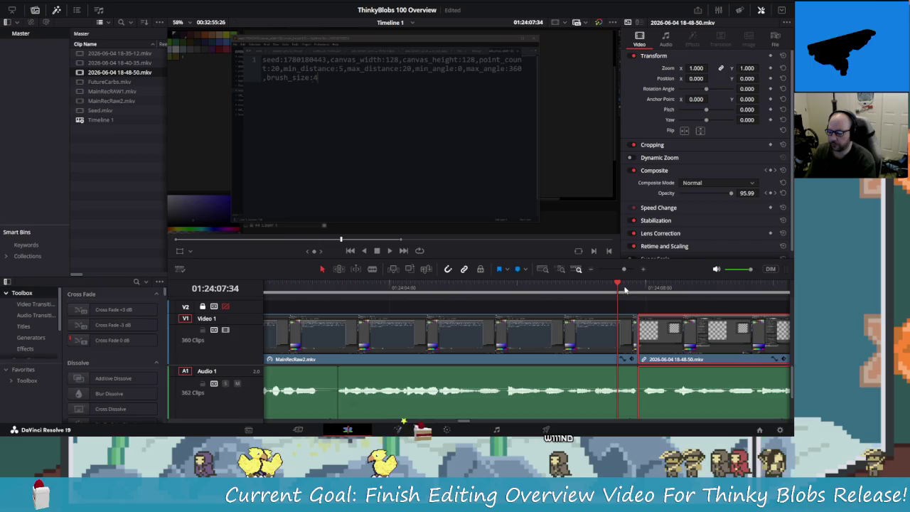
click(477, 287)
key(space)
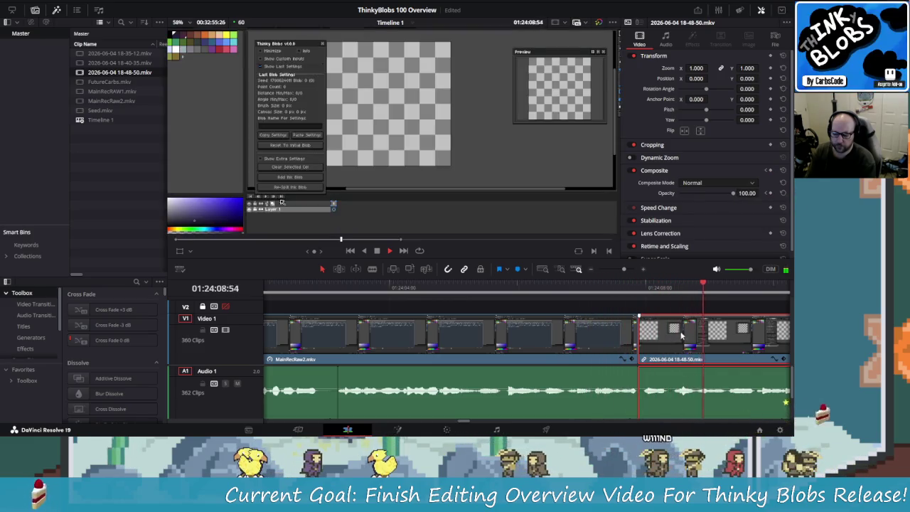
key(shift+Left)
key(space)
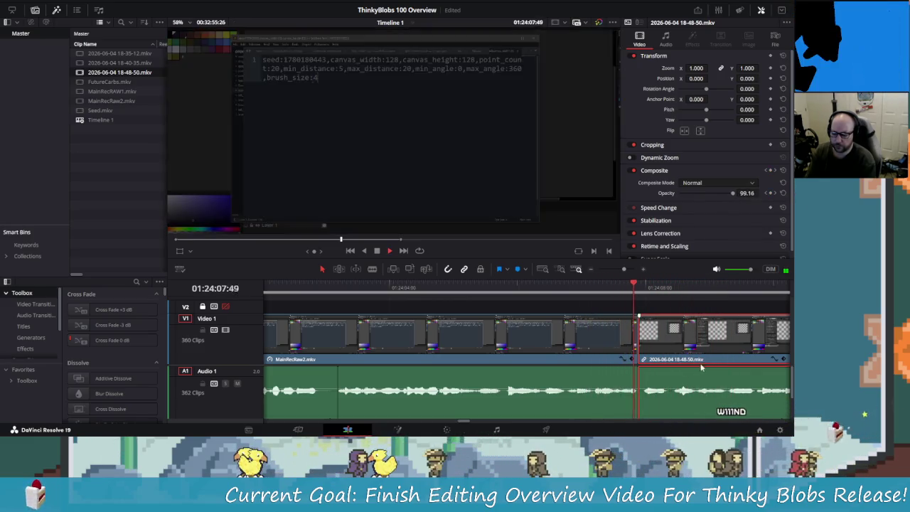
key(space)
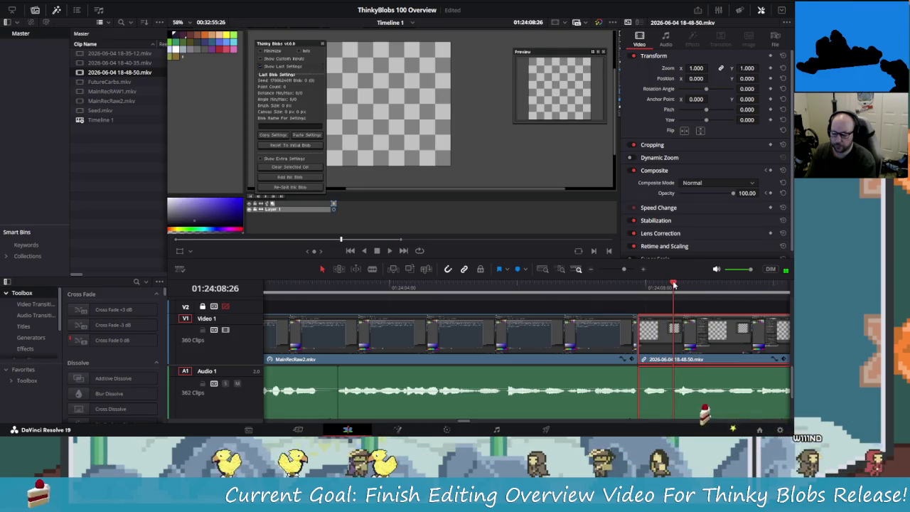
key(ctrl+b)
click(321, 268)
click(647, 348)
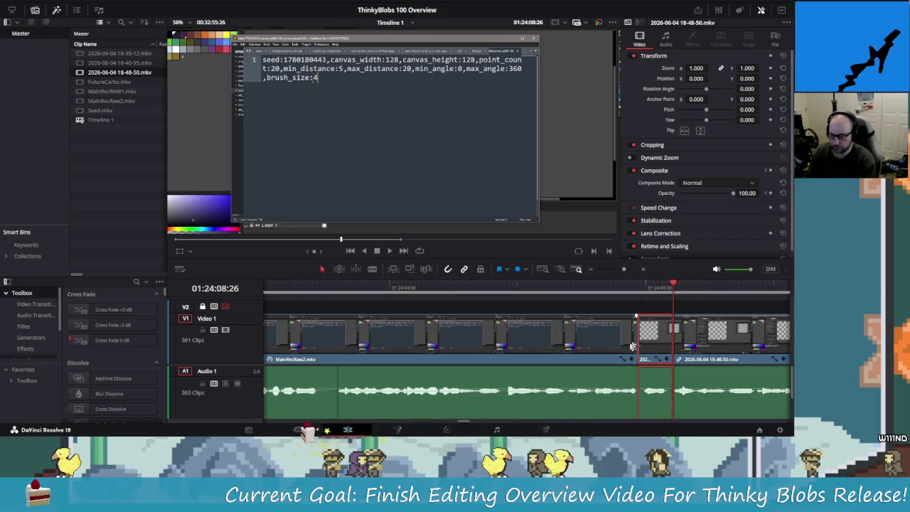
key(BackSpace)
drag(709, 347, 682, 347)
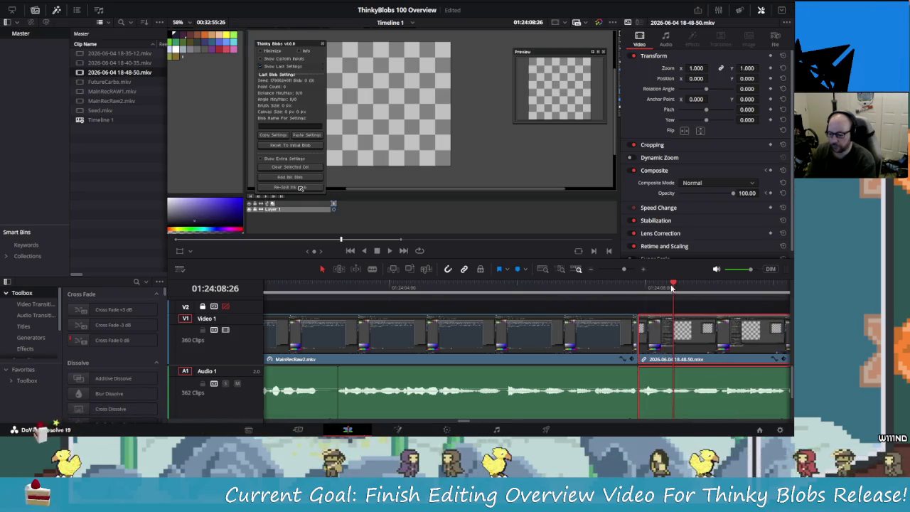
Step: Keyframe the clip's opacity at the edit point, set it to 35, and preview the fade
key(Up)
click(768, 193)
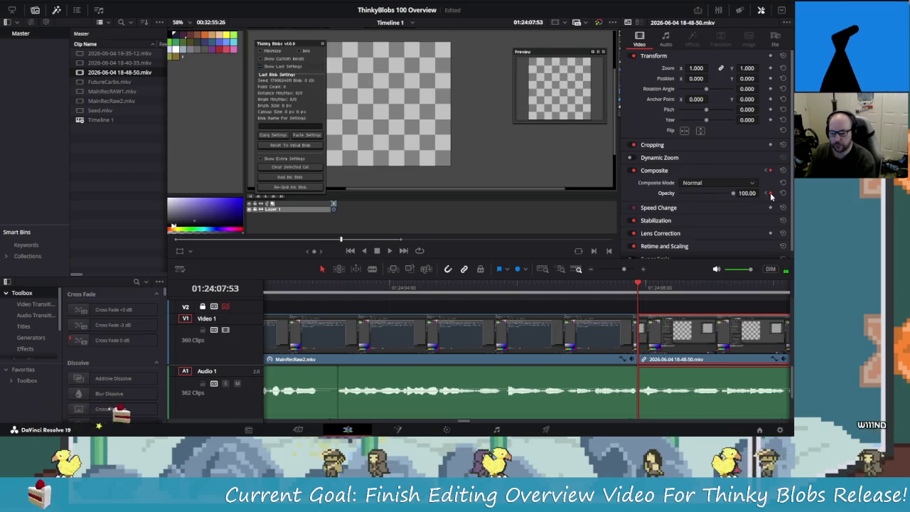
key(j)
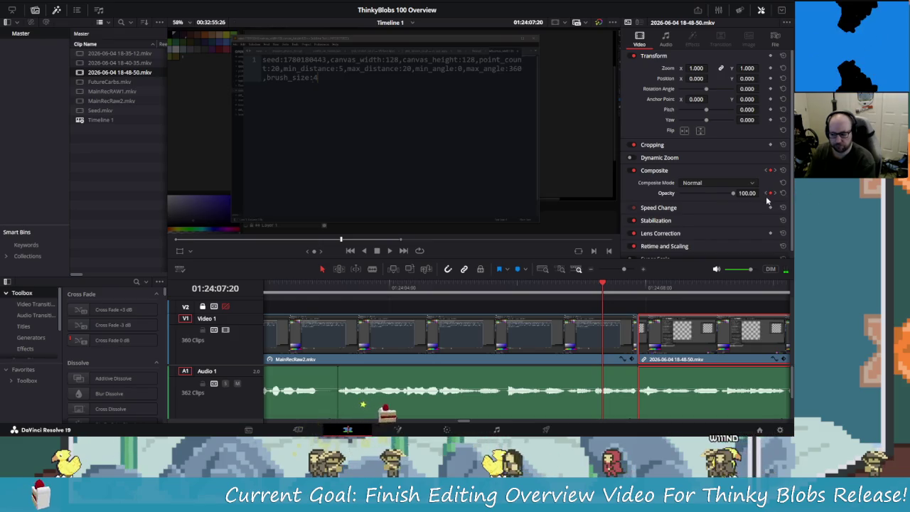
key(Down)
click(649, 284)
drag(649, 284, 673, 284)
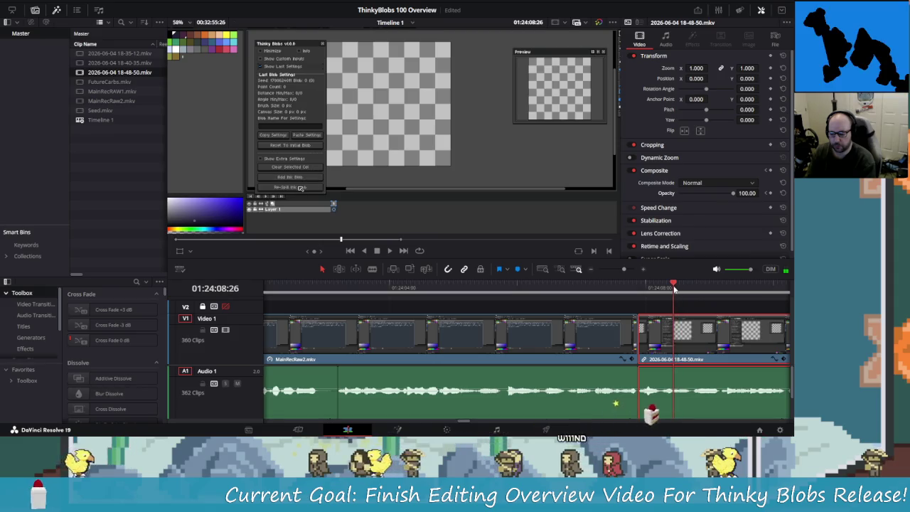
click(765, 192)
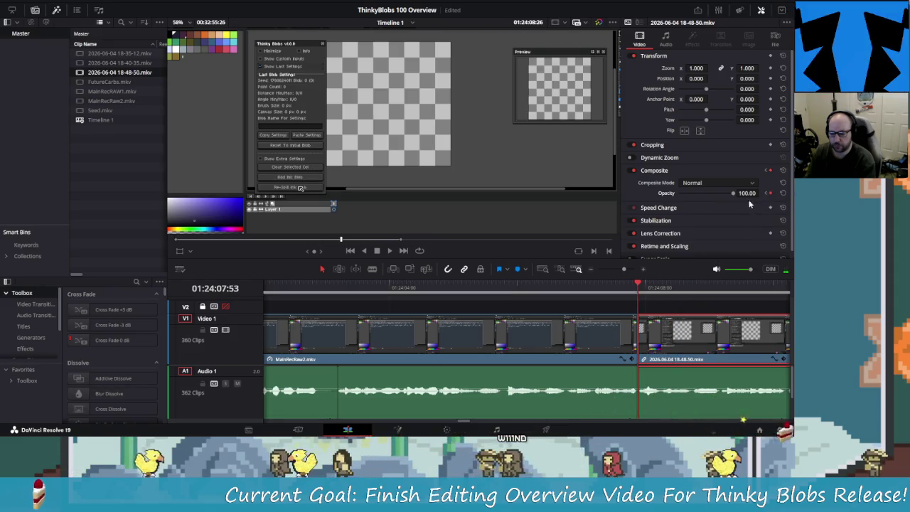
text(3)
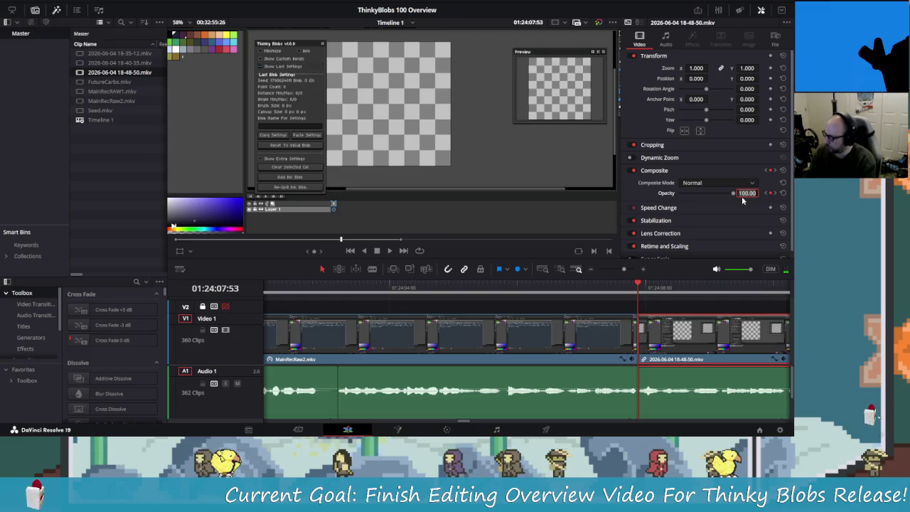
text(5)
key(Return)
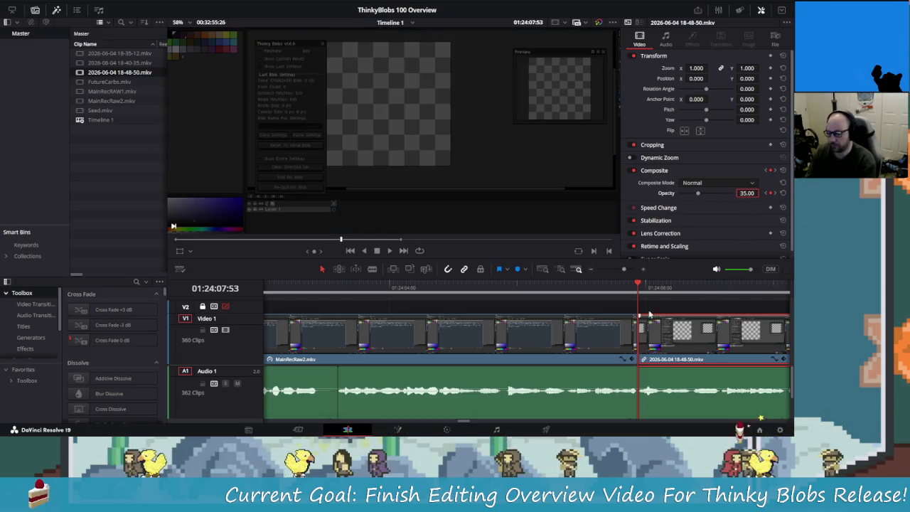
drag(641, 283, 451, 287)
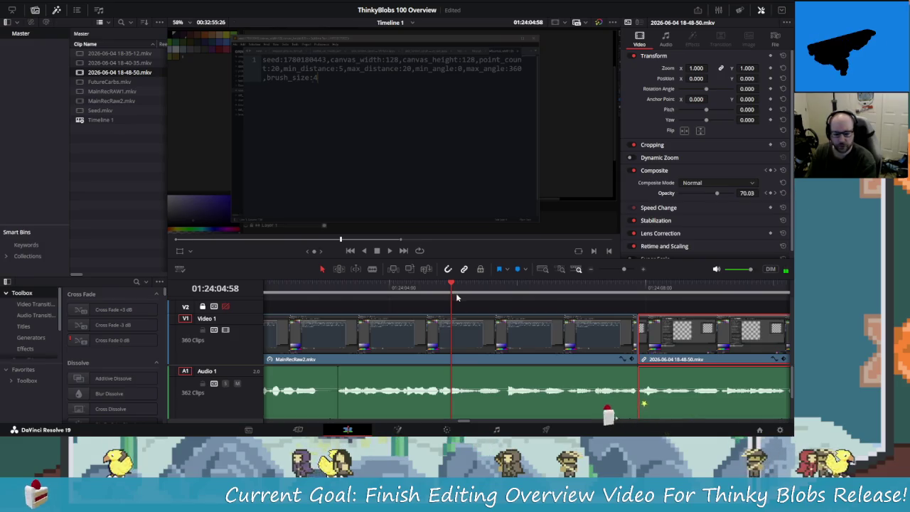
scroll(388, 336, left, 5)
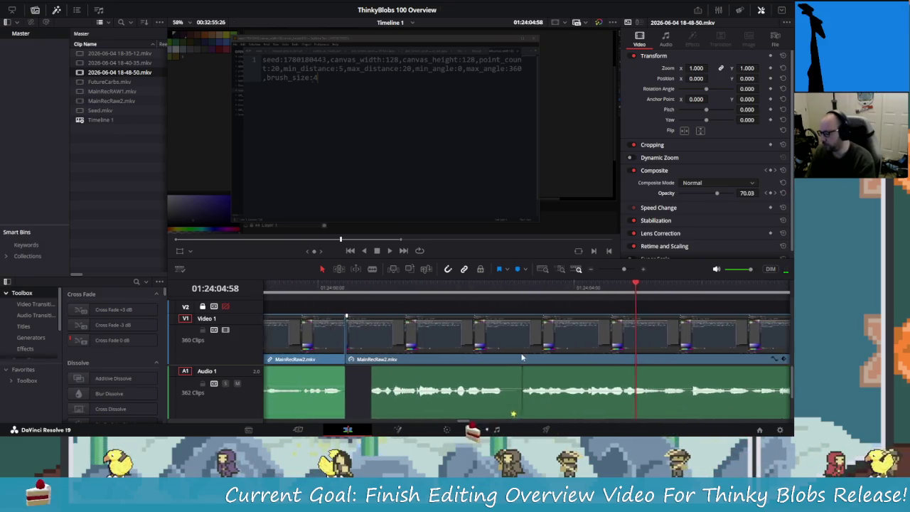
click(339, 287)
key(space)
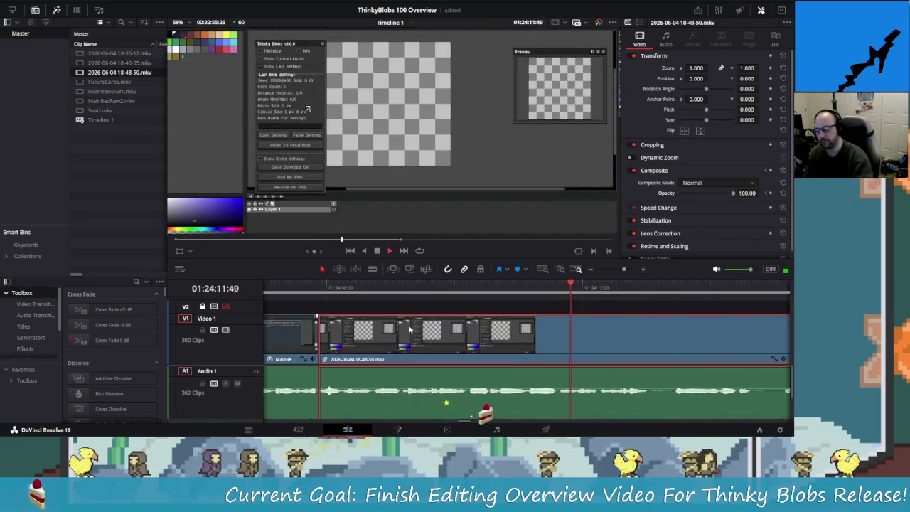
key(space)
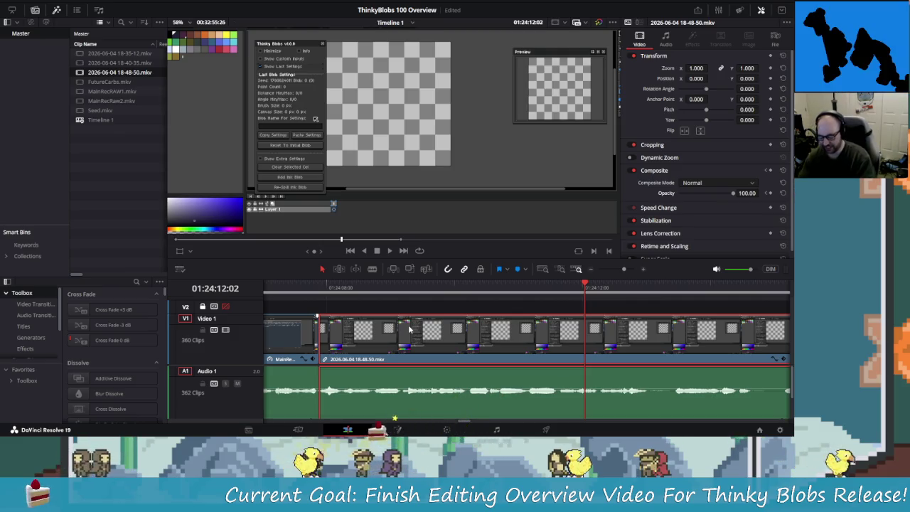
key(shift+Left)
key(shift+Left)
key(shift+Left)
key(shift+Left)
key(shift+Left)
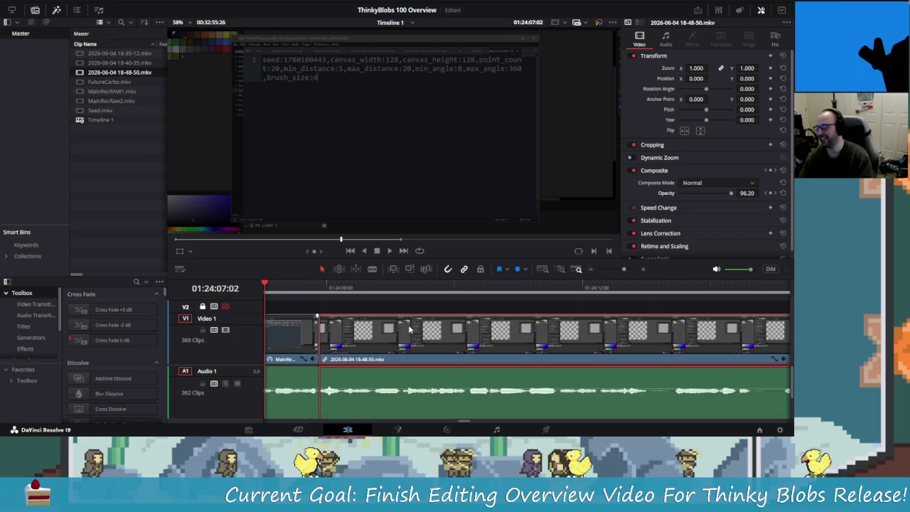
key(space)
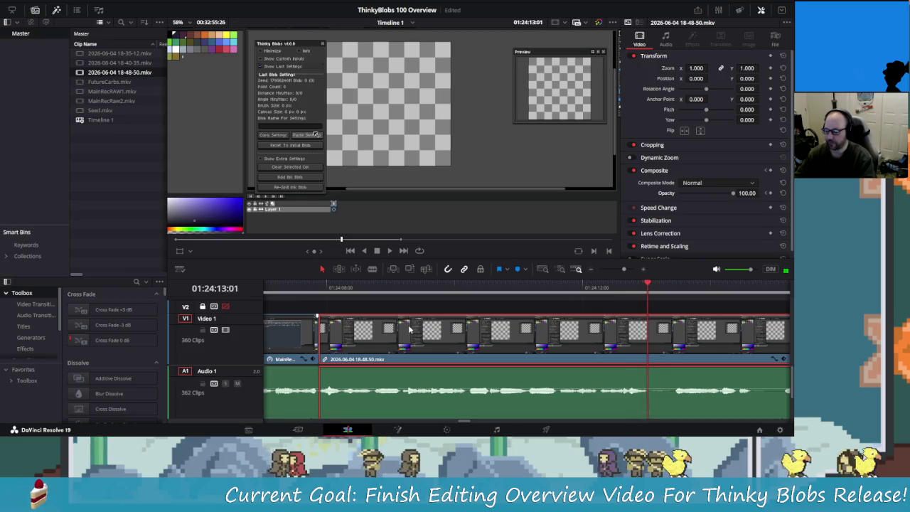
key(ctrl+b)
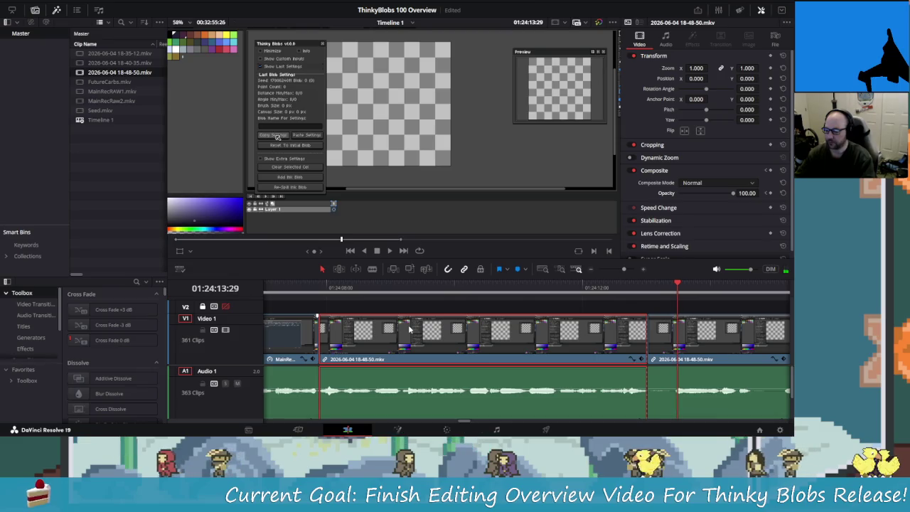
Step: Make a second split, delete the short piece between the cuts, and play back across it
key(ctrl+b)
key(Delete)
key(shift+Left)
key(shift+Left)
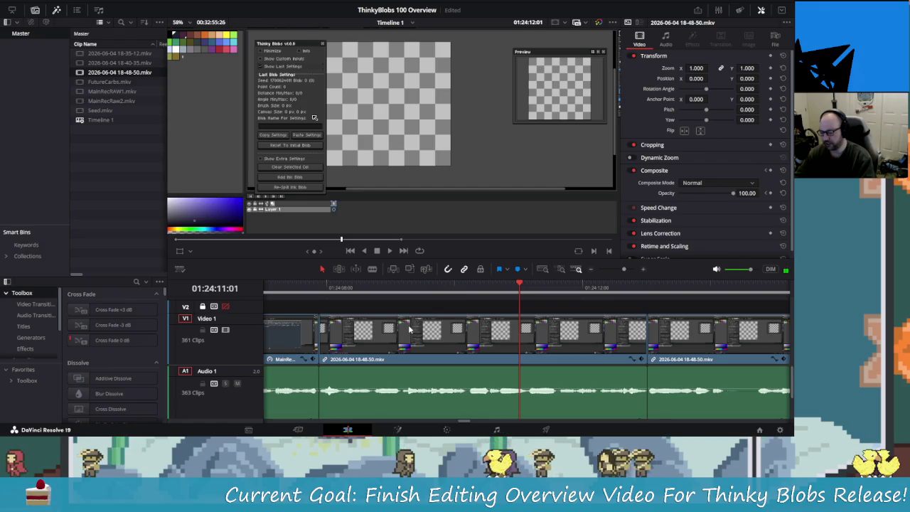
key(space)
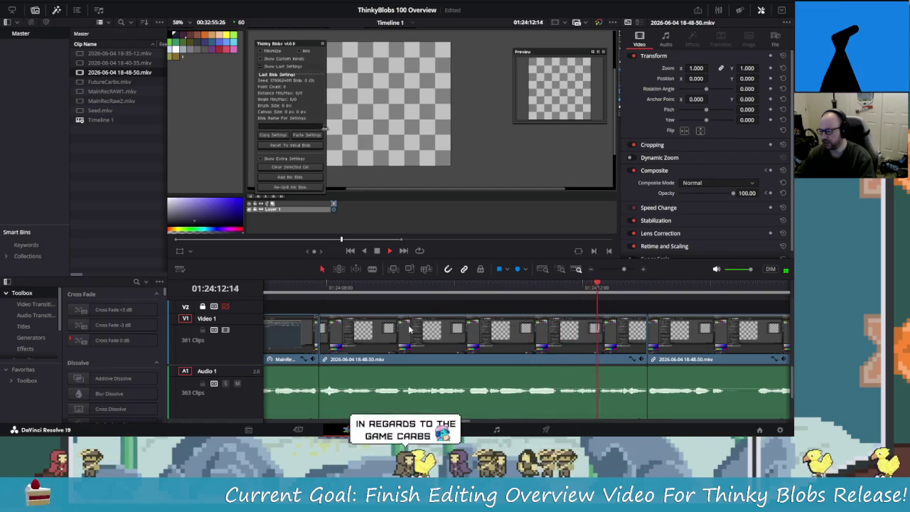
key(space)
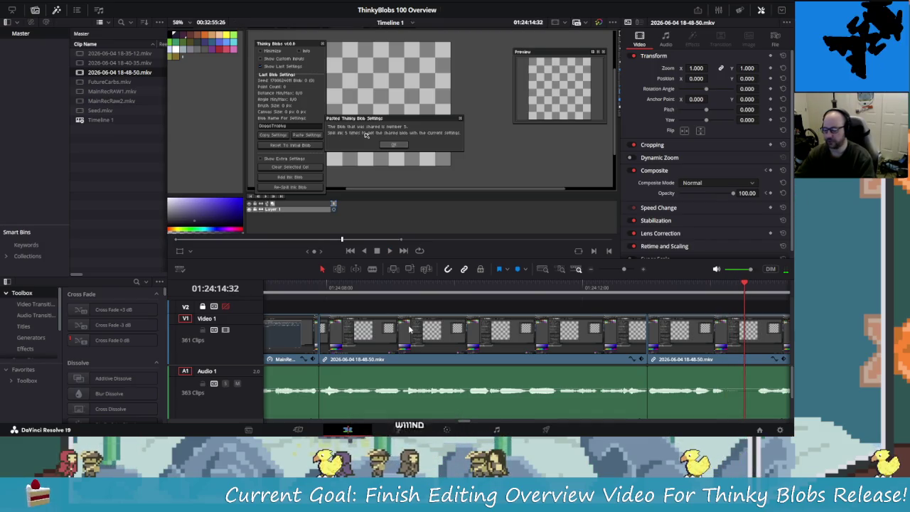
Step: Step frame by frame around the cut and play back about a second
key(shift+Right)
key(Left)
key(Left)
key(Left)
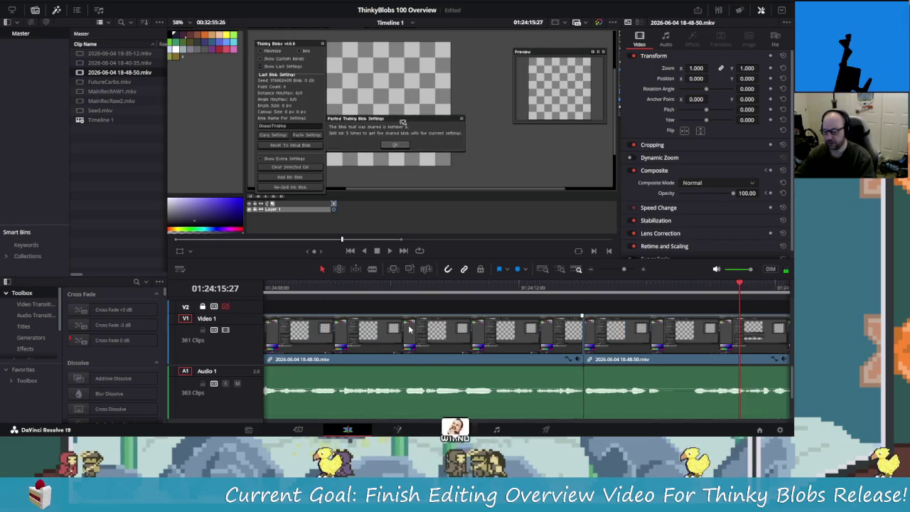
key(Left)
key(Left)
key(Left)
key(Left)
key(Left)
key(Left)
key(Left)
key(Left)
key(Left)
key(Left)
key(Left)
key(Left)
key(Left)
key(Left)
key(Left)
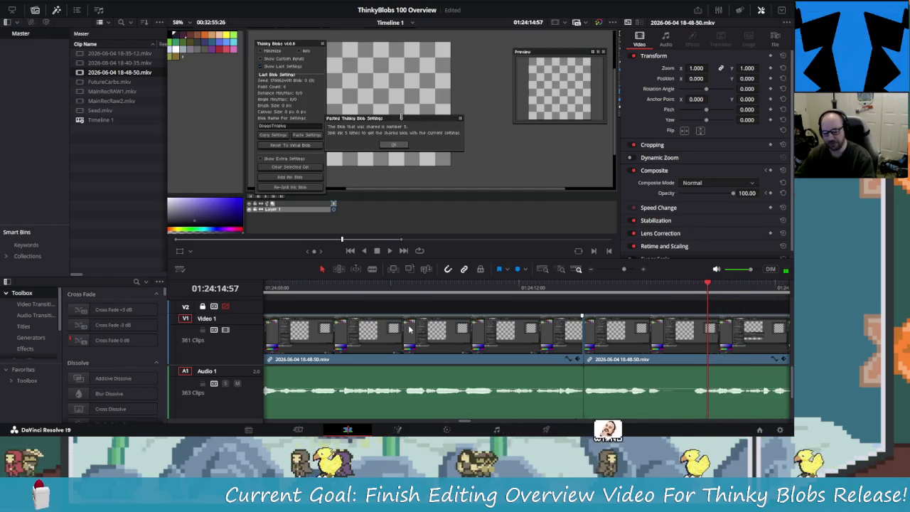
key(Left)
key(Left)
key(Left)
key(Left)
key(Left)
key(Left)
key(Left)
key(Left)
key(Left)
key(Left)
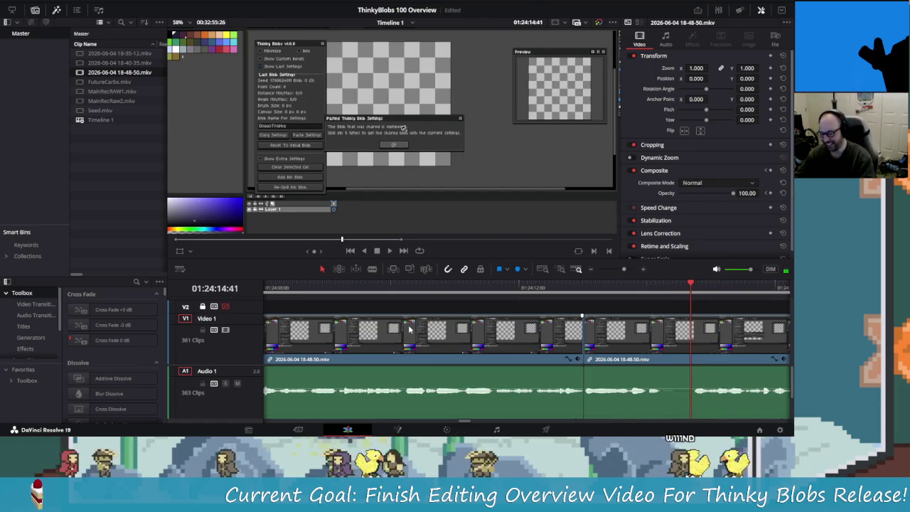
key(Left)
key(Left)
key(Left)
key(Left)
key(Left)
key(Left)
key(Left)
key(Right)
key(Right)
key(Right)
key(Right)
key(Right)
key(Right)
key(Right)
key(Right)
key(Right)
key(Right)
key(Right)
key(Right)
key(Left)
key(Left)
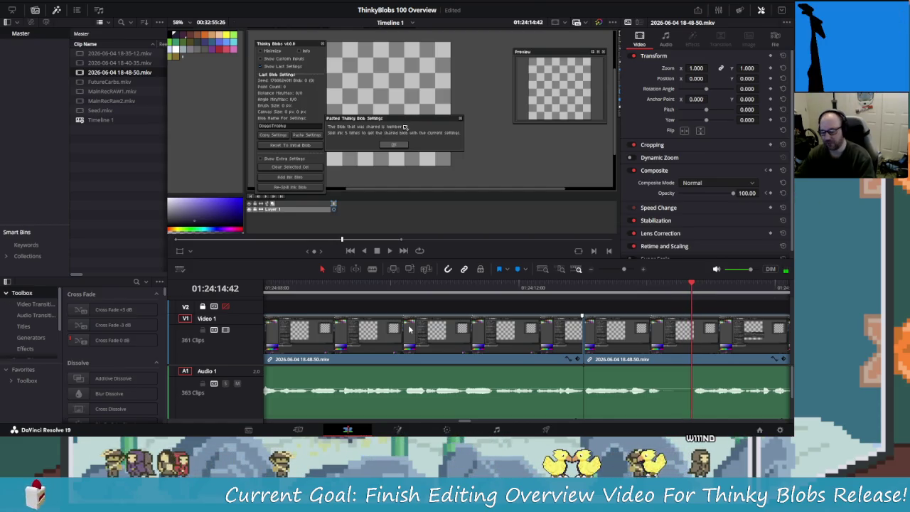
key(Right)
key(Right)
key(Right)
key(space)
key(space)
key(space)
key(space)
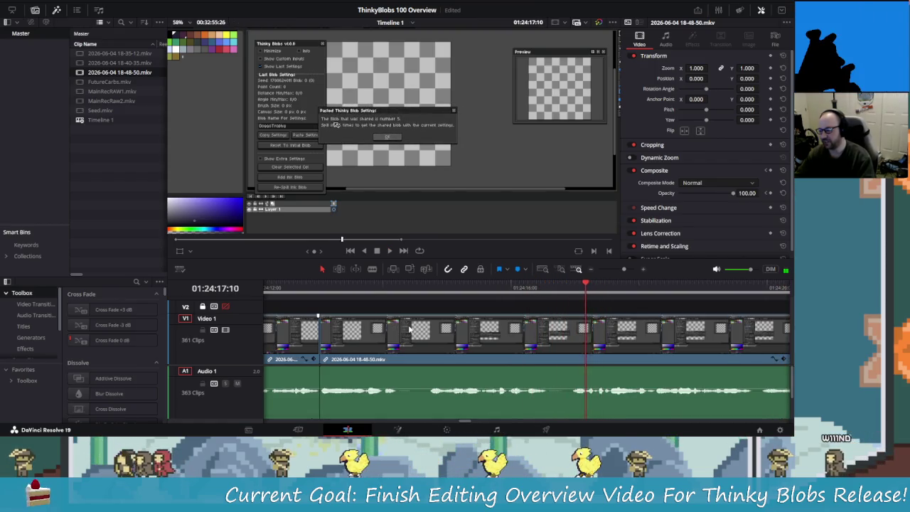
Step: Blade both ends of the short unwanted bit and delete it, closing the gap
key(Left)
key(Left)
key(Left)
key(Left)
key(Left)
key(Left)
key(Left)
key(Left)
key(Left)
key(Left)
key(Left)
key(Left)
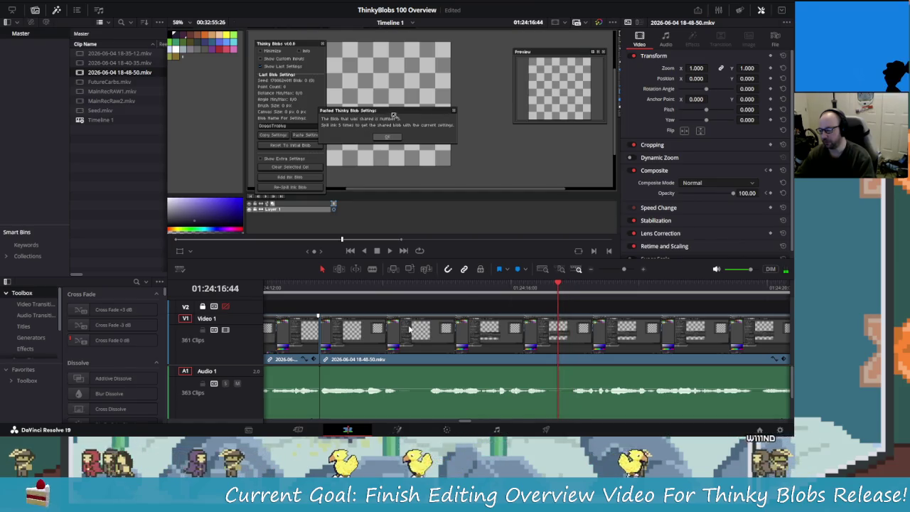
key(Left)
key(Left)
key(Left)
key(ctrl+b)
key(Right)
key(Right)
key(Right)
key(Right)
key(Right)
key(Right)
key(Right)
key(Right)
key(Right)
key(Right)
key(Right)
key(Right)
key(ctrl+b)
key(Left)
key(Left)
key(Left)
Step: Step through frames around the cut and play the recording back to review it
key(Left)
key(Left)
key(Left)
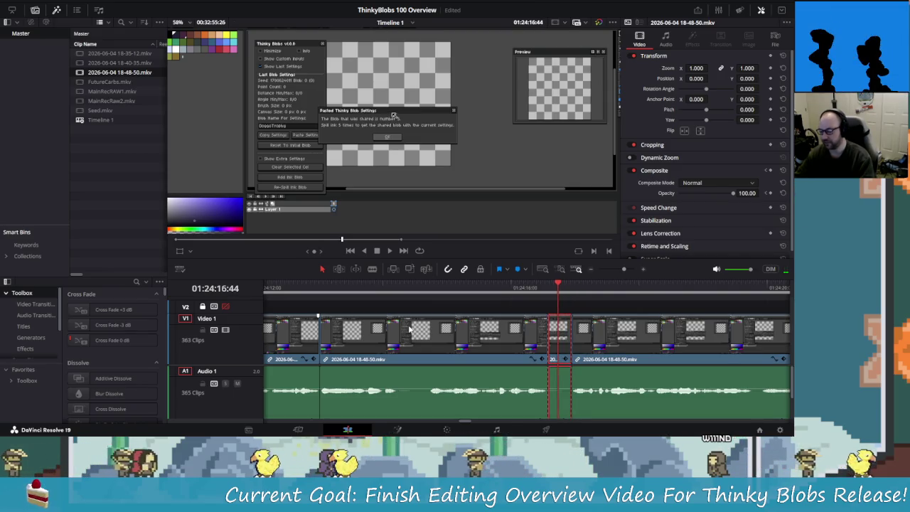
key(Delete)
key(shift+Left)
key(Left)
key(Left)
key(Left)
key(Right)
key(Right)
key(Right)
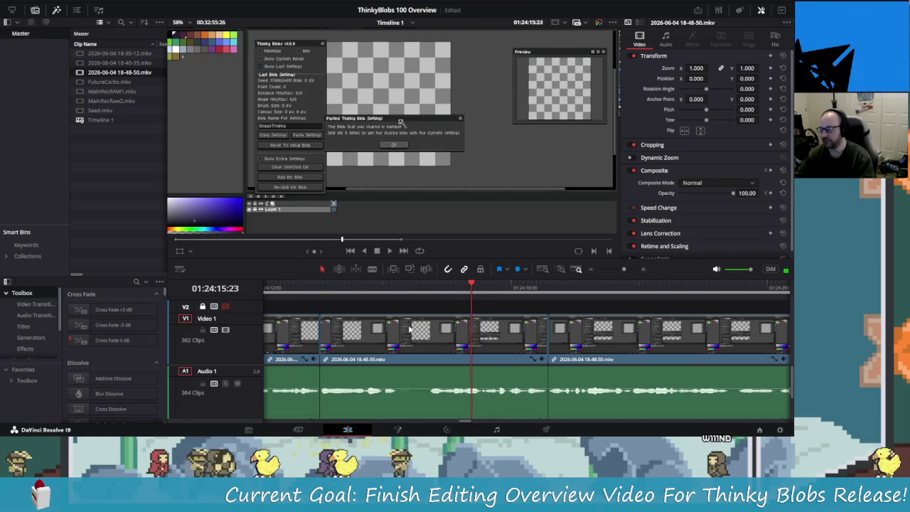
key(Right)
key(Right)
key(Right)
key(Right)
key(Right)
key(Right)
key(Right)
key(Right)
key(Right)
key(Right)
key(Right)
key(Right)
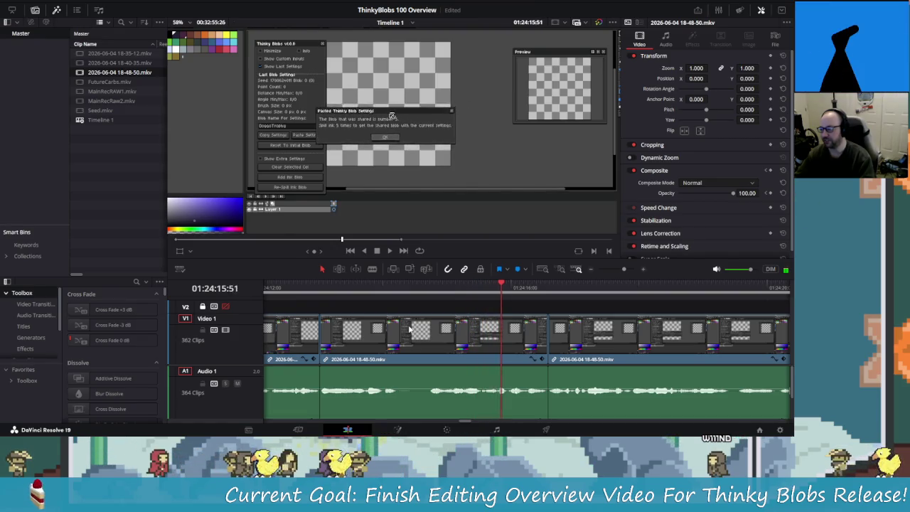
key(Right)
key(Right)
key(Right)
key(Right)
key(Right)
key(Right)
key(Right)
key(Right)
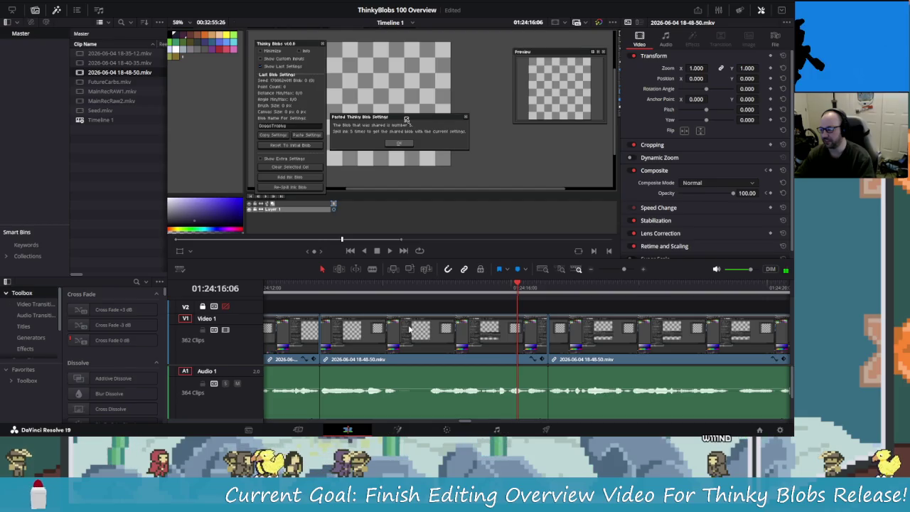
key(Left)
key(Left)
key(Left)
key(Left)
key(Left)
key(Left)
key(Left)
key(Left)
key(Left)
key(Left)
key(Left)
key(Left)
key(Left)
key(Left)
key(Left)
key(Left)
key(Left)
key(Left)
key(Left)
key(Left)
key(Left)
key(Left)
key(Left)
key(Left)
key(Left)
key(Left)
key(Left)
key(Left)
key(Left)
key(Left)
key(Left)
key(Left)
key(Left)
key(Left)
key(Left)
key(Left)
key(Left)
key(Left)
key(Left)
key(Left)
key(Left)
key(Left)
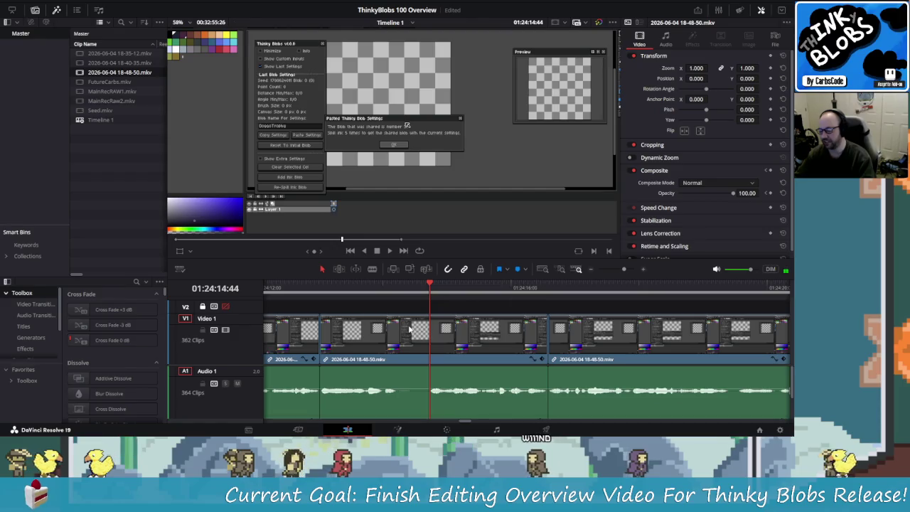
key(Left)
key(space)
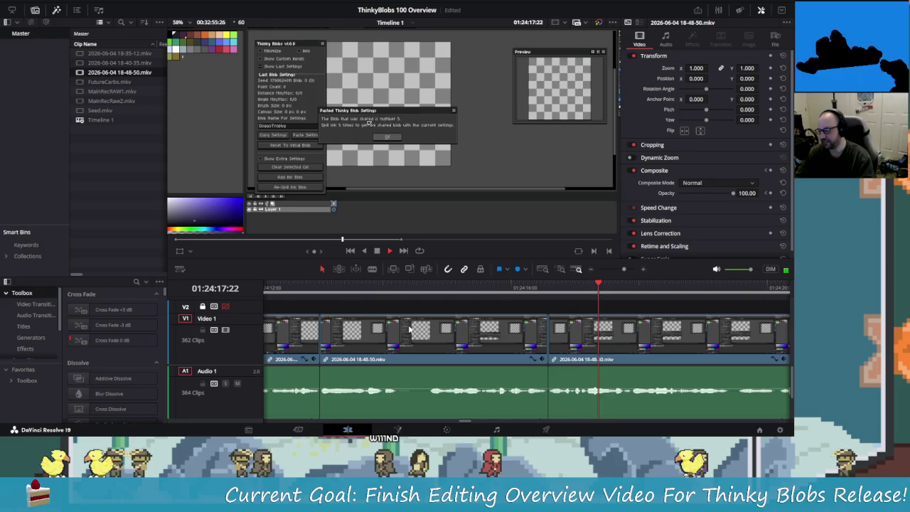
key(space)
key(Left)
key(Left)
key(Left)
key(Left)
key(Left)
scroll(409, 329, right, 2)
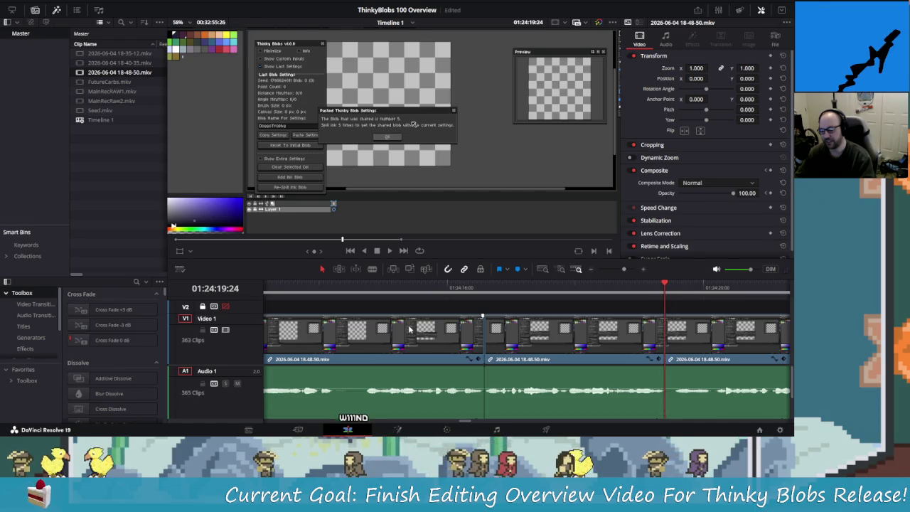
Step: Undo a misplaced cut and replay the section to locate the unwanted part
key(Right)
key(Right)
key(Right)
key(Left)
key(Left)
key(Left)
key(Left)
key(ctrl+b)
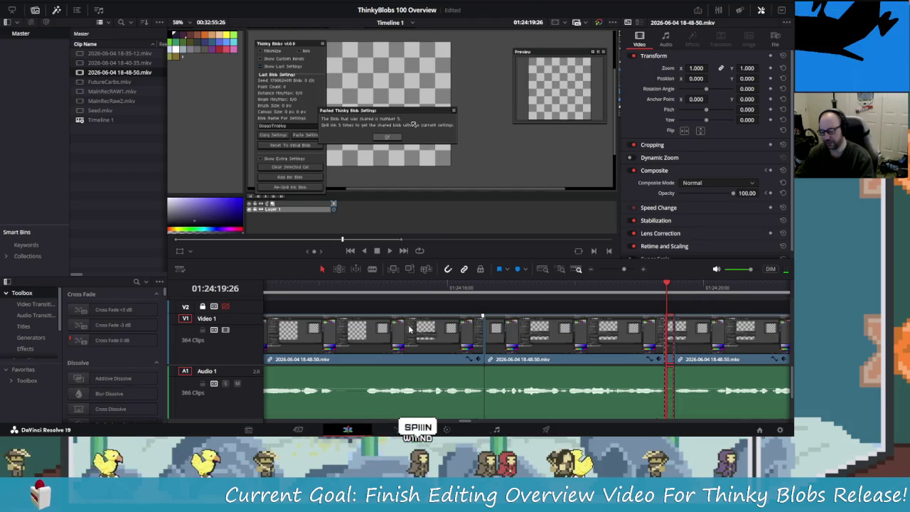
key(ctrl+z)
key(shift+Right)
key(space)
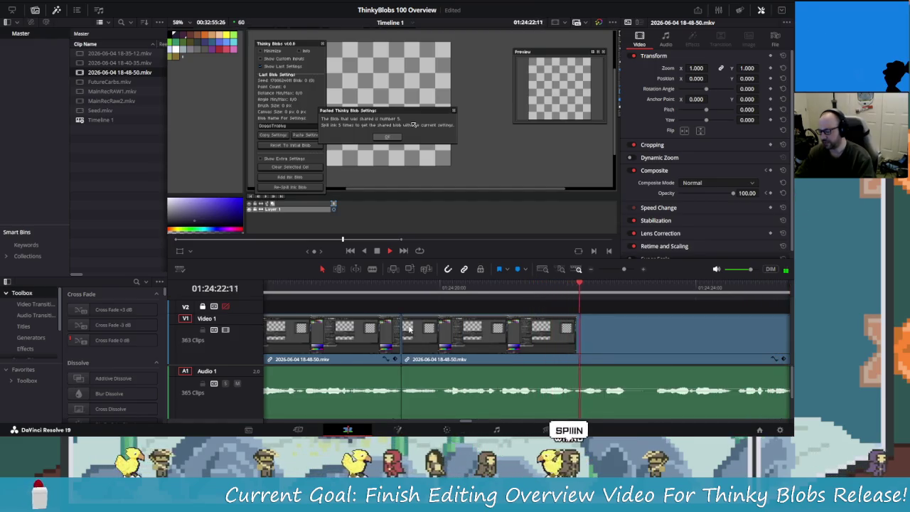
key(shift+Left)
key(shift+Left)
key(shift+Left)
key(shift+Left)
key(shift+Left)
key(shift+Left)
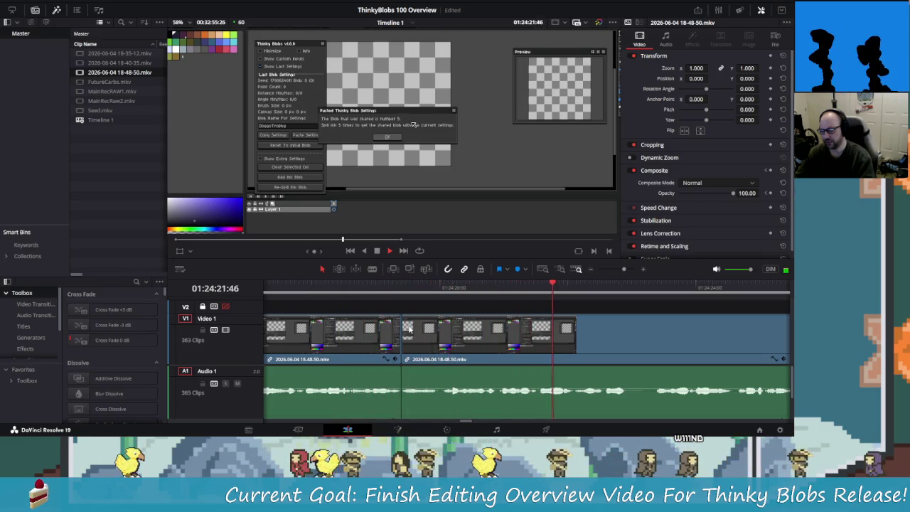
key(space)
Step: Cut at both ends of the unwanted piece near 01:24:23 and ripple-delete it
key(Left)
key(Left)
key(Left)
key(Left)
key(Left)
key(Left)
key(ctrl+b)
key(Right)
key(Right)
key(Right)
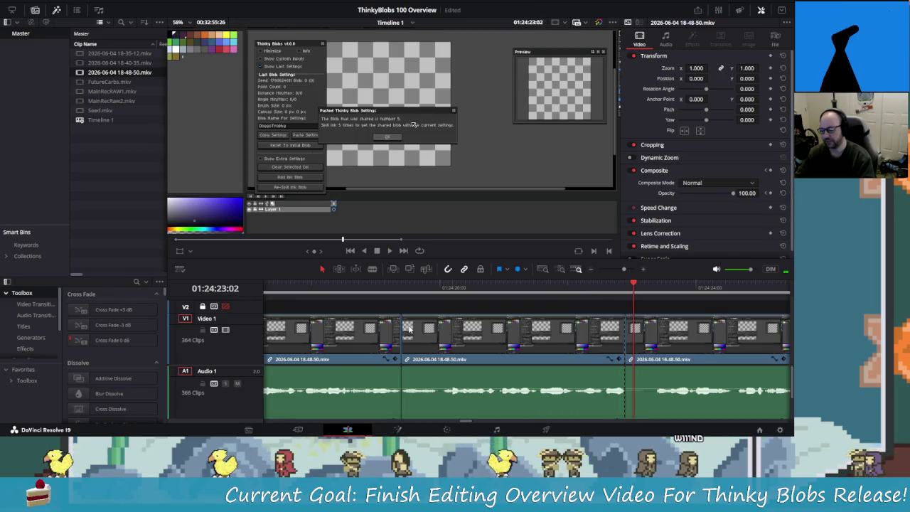
key(Right)
key(Right)
key(Right)
key(Right)
key(Right)
key(Right)
key(Right)
key(Right)
key(Right)
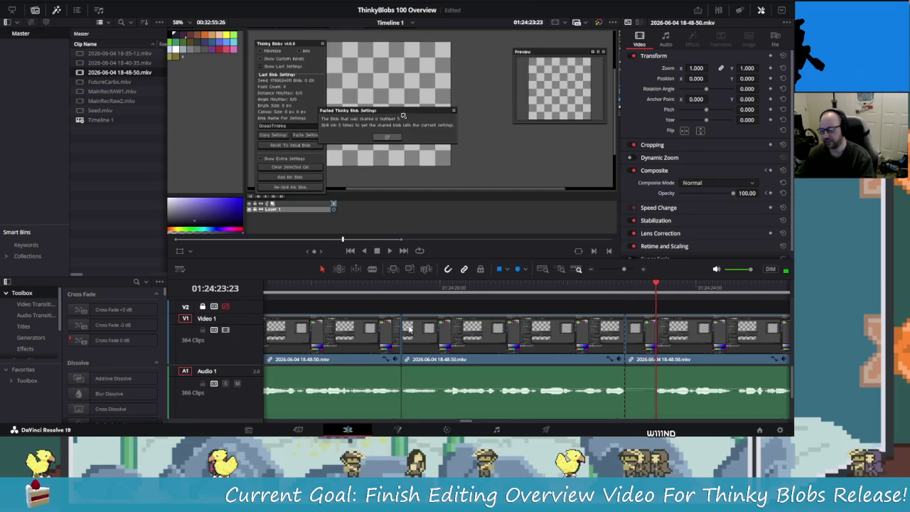
key(Right)
key(Right)
key(Right)
key(Right)
key(Right)
key(Right)
key(Right)
key(Right)
key(Right)
key(Right)
key(Right)
key(Left)
key(Left)
key(ctrl+b)
key(Left)
key(Left)
key(Left)
key(Left)
key(Left)
key(Left)
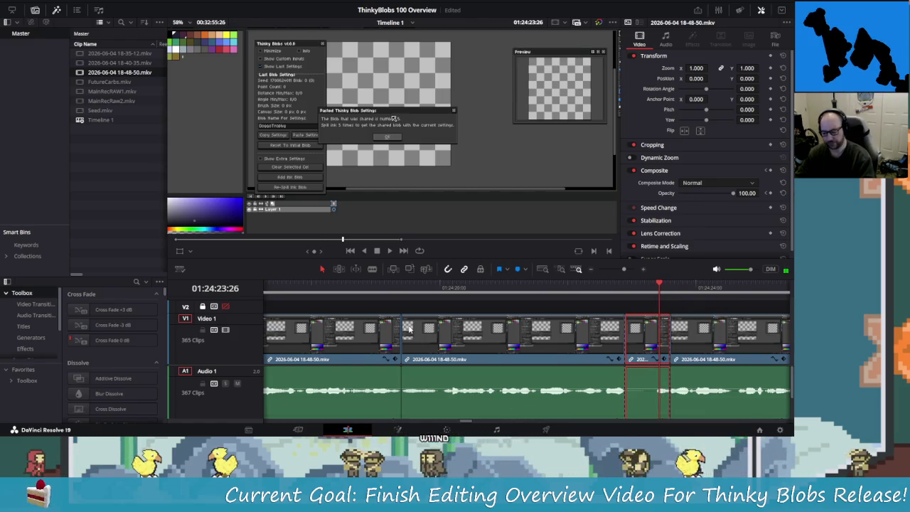
key(BackSpace)
Step: Play back over the new edit, forward and then in reverse
key(space)
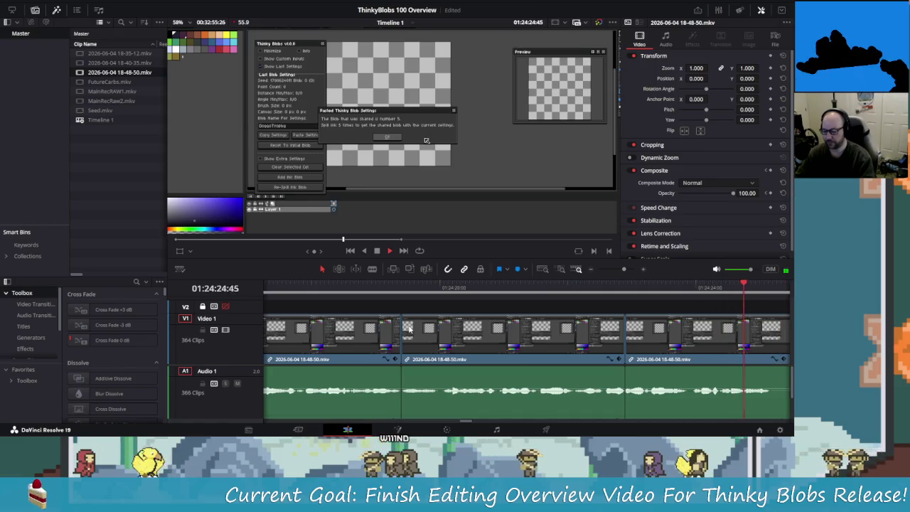
key(space)
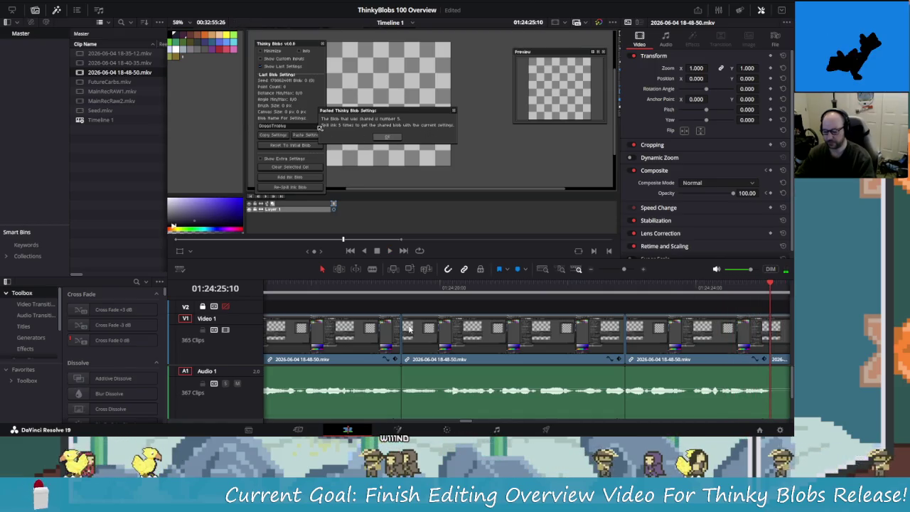
key(j)
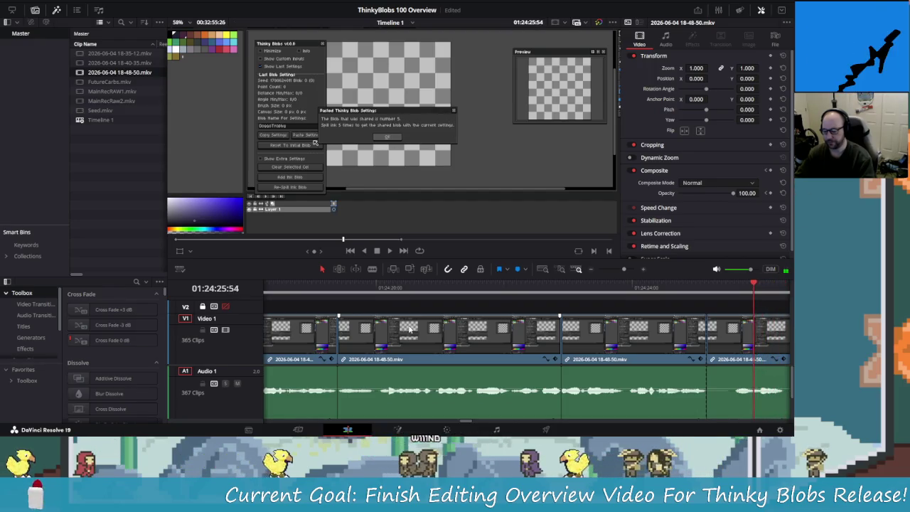
Step: Scrub with J/L to find the edit point, cut there, and delete the unwanted piece
key(l)
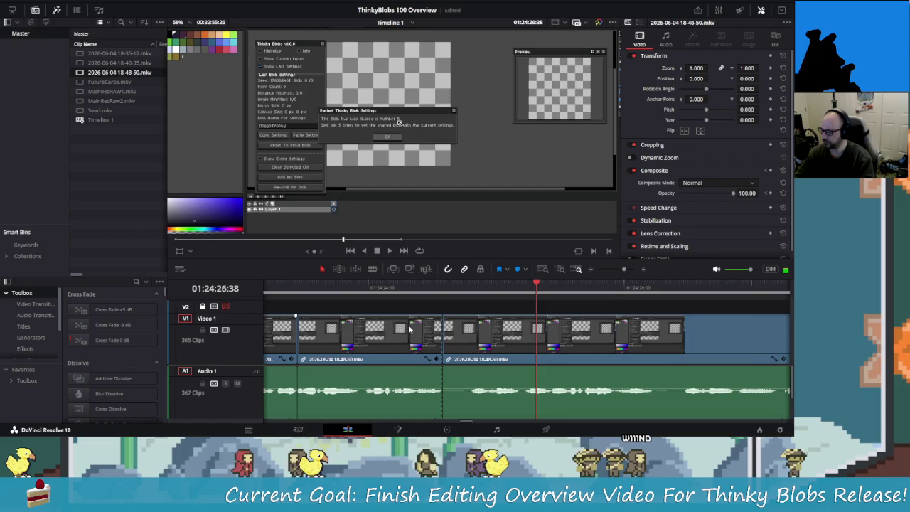
key(j)
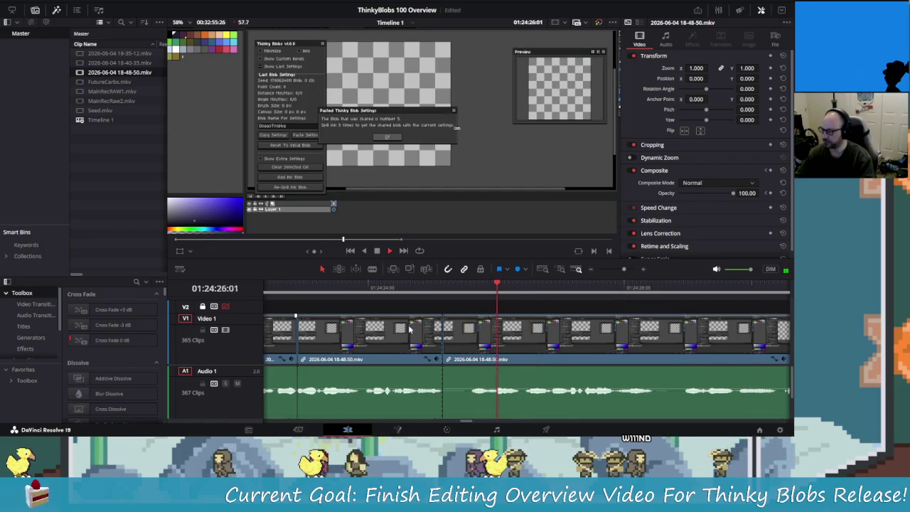
key(Up)
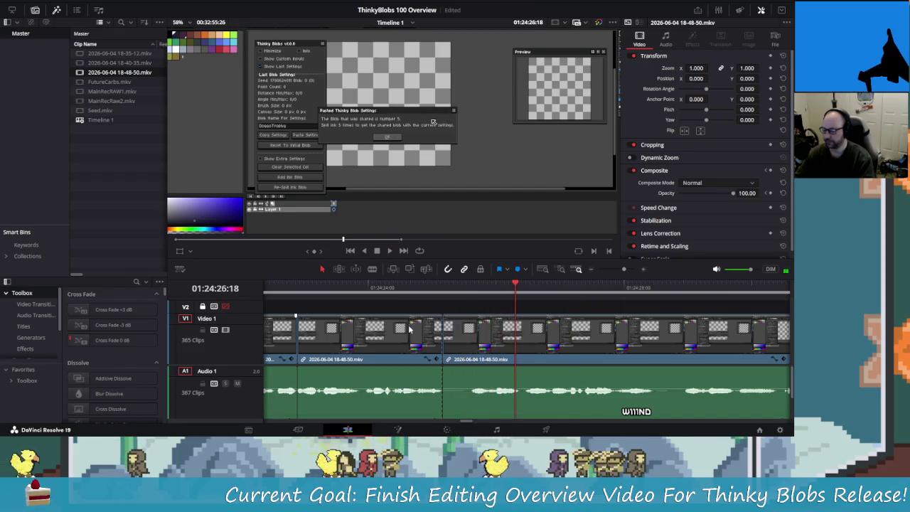
key(space)
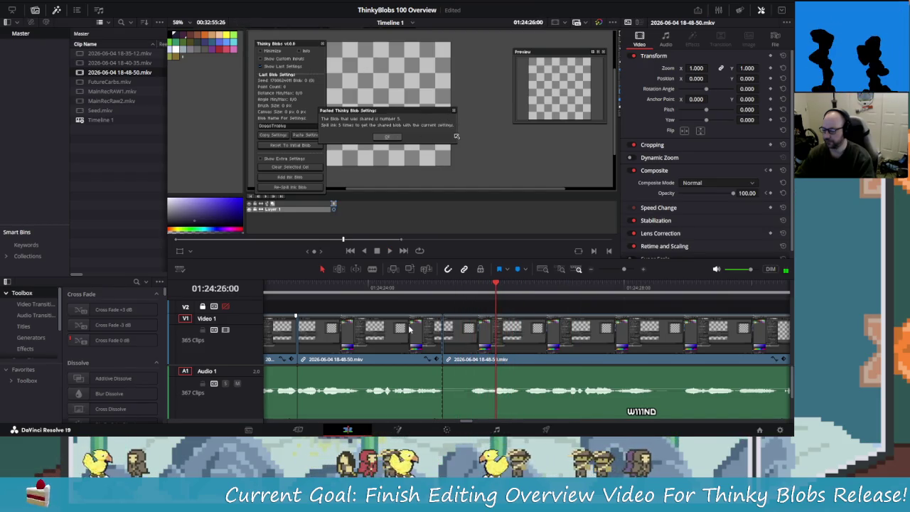
key(ctrl+b)
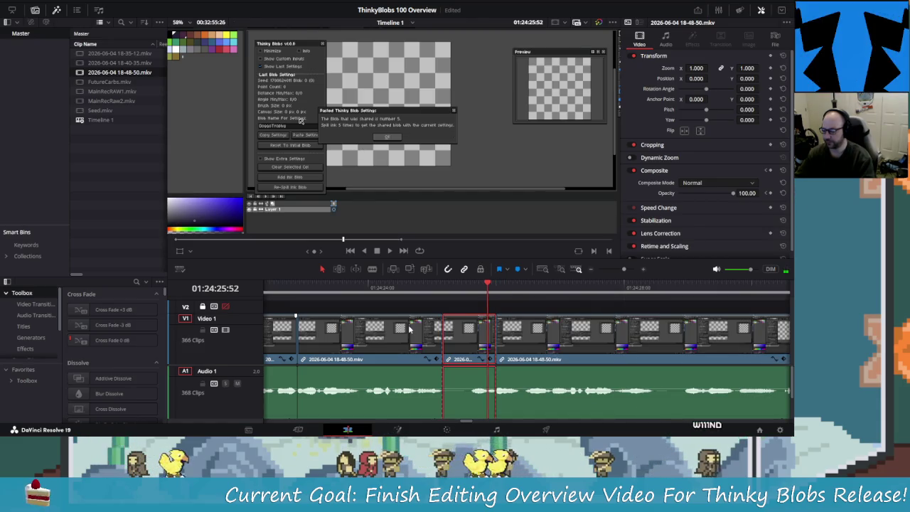
key(BackSpace)
key(space)
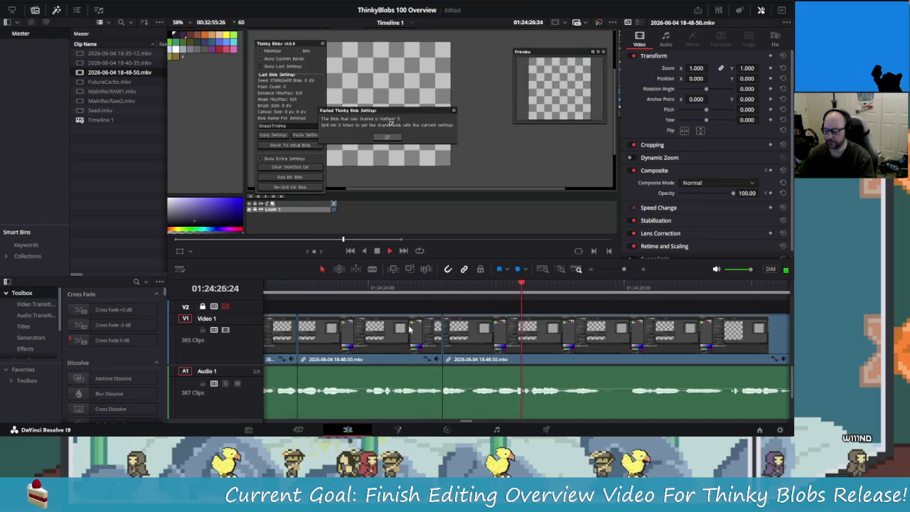
Step: Make another cut near 01:24:27, fine-tune frame by frame, and replay the edited section
key(ctrl+b)
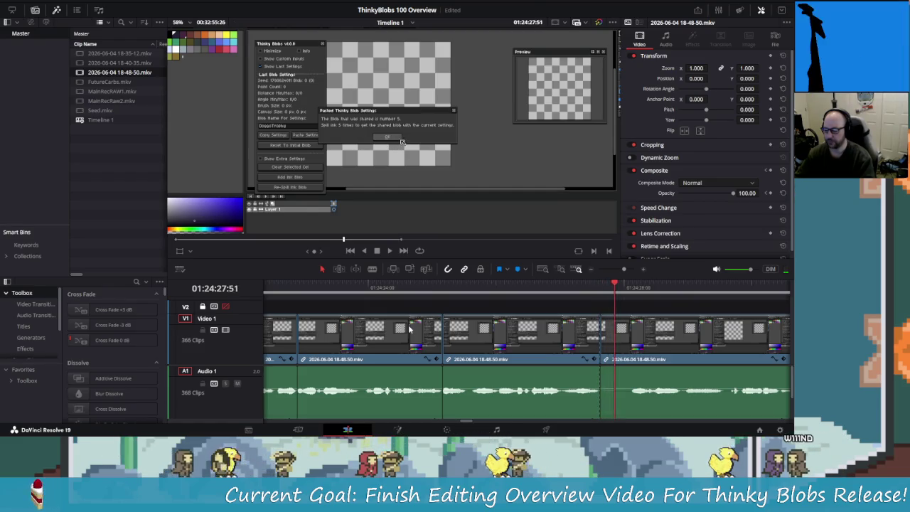
key(Right)
key(Right)
key(Right)
key(Right)
key(Right)
key(Left)
key(Left)
key(Left)
key(Right)
key(Left)
key(Left)
key(Left)
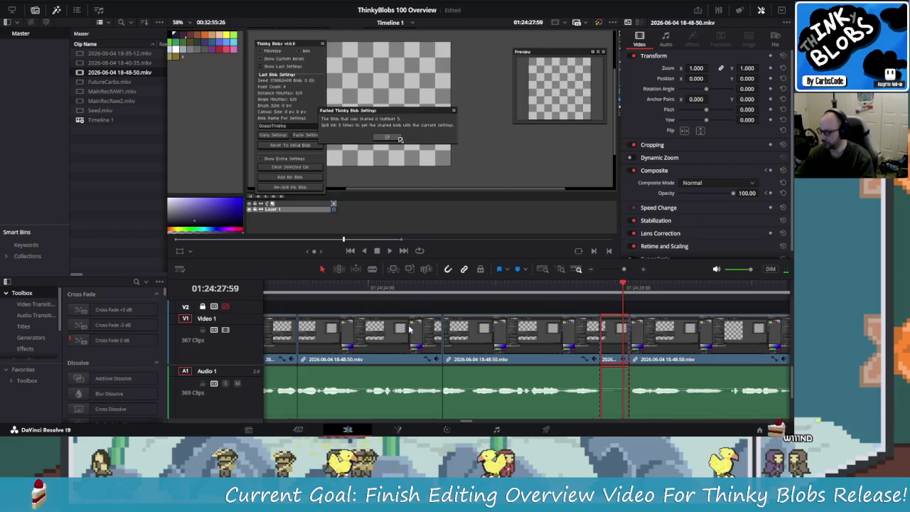
key(shift+Left)
key(space)
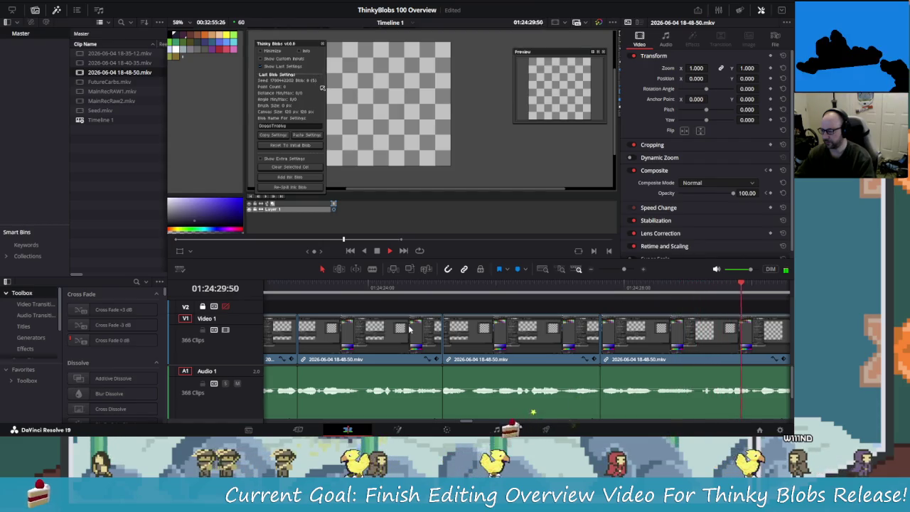
key(space)
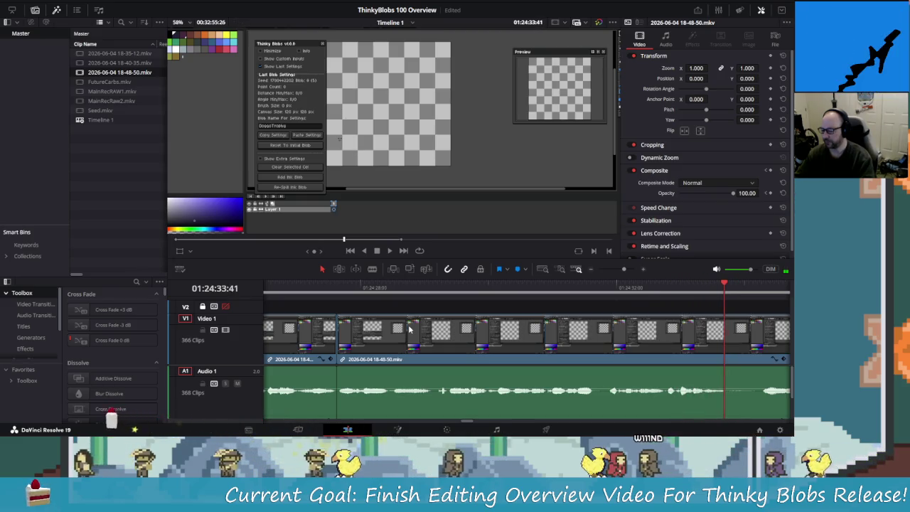
Step: Blade the clip at two points and ripple-delete the short unwanted piece between them
key(ctrl+b)
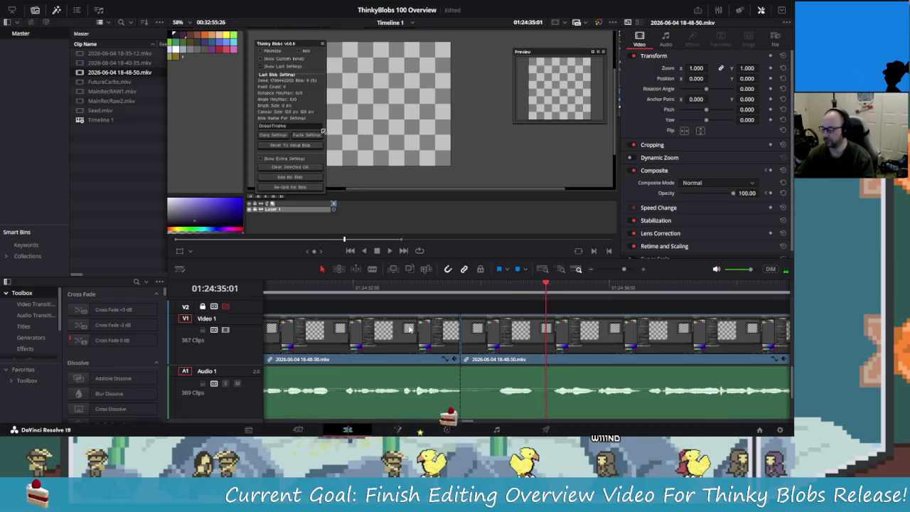
key(space)
key(ctrl+b)
key(Left)
key(Left)
key(Left)
key(Left)
key(Left)
key(Left)
key(Left)
key(Left)
key(Left)
key(shift+v)
key(Delete)
Step: Replay the edited section and frame-step back through the Alt-Tab window-switcher footage
key(shift+Left)
key(shift+Left)
key(shift+Left)
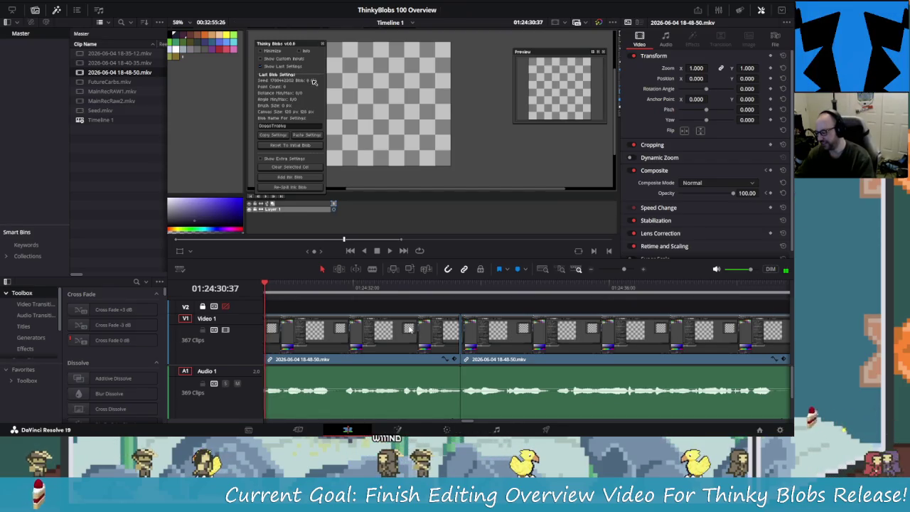
key(Left)
key(Left)
key(Left)
key(Left)
key(Left)
key(Left)
key(shift+Left)
key(space)
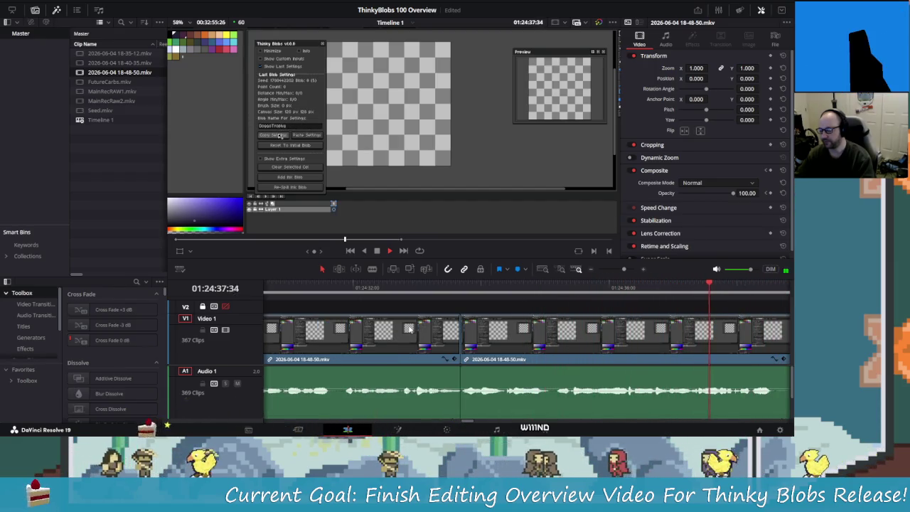
key(alt+Tab)
key(alt+Tab)
key(space)
key(Left)
key(Left)
key(Left)
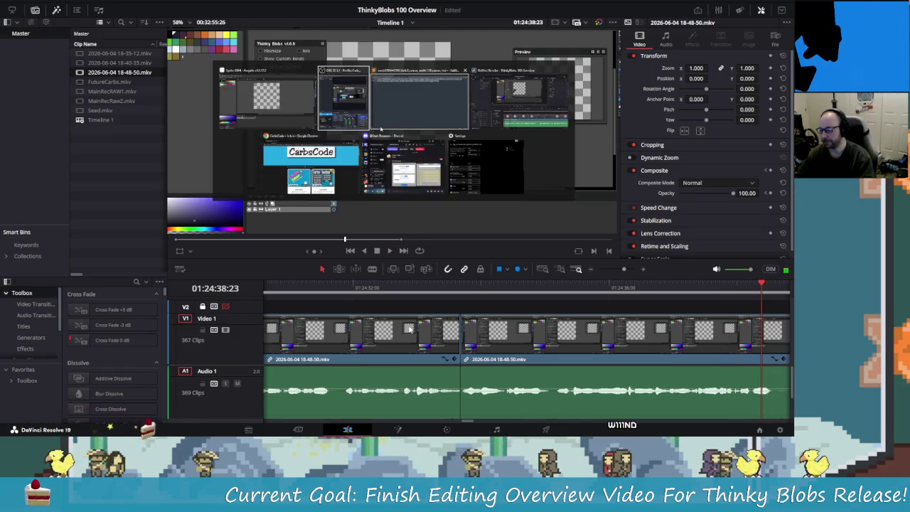
key(Left)
key(Left)
key(Left)
key(Left)
key(Left)
key(space)
key(space)
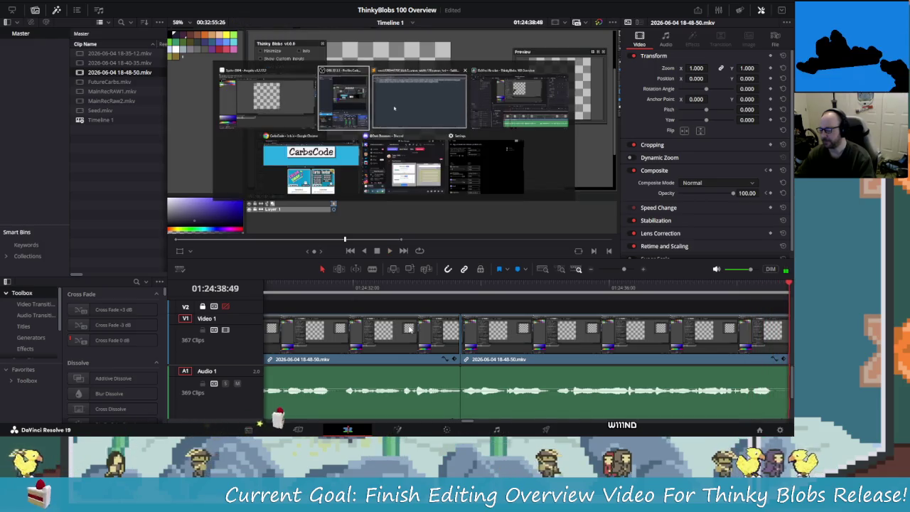
key(Left)
key(Left)
key(Left)
key(Left)
key(Left)
key(Left)
key(Left)
key(Left)
key(Left)
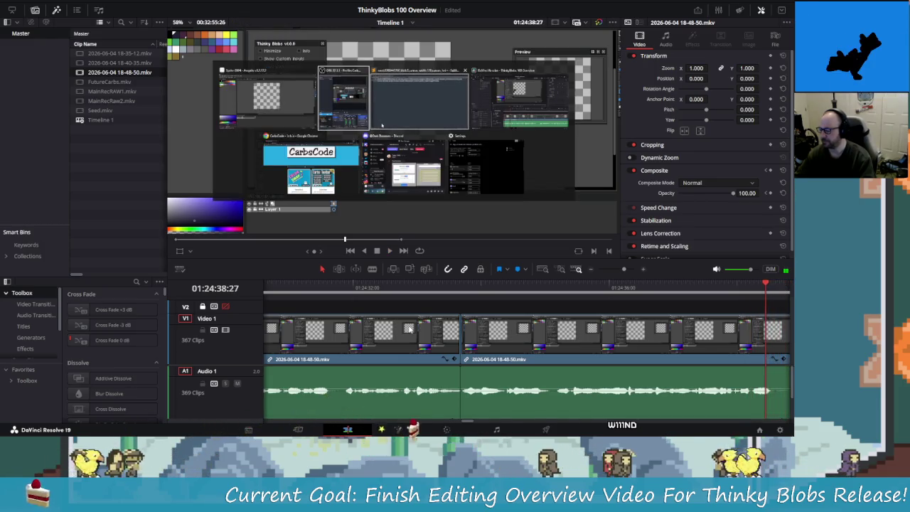
Step: Split video and audio at the last frame of the window-switcher footage, near 01:24:39
key(j)
key(j)
key(l)
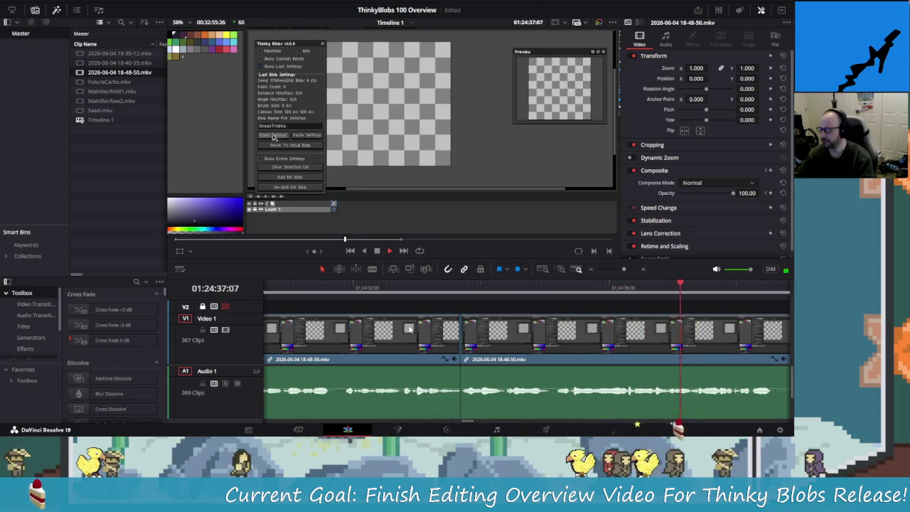
key(alt+Tab)
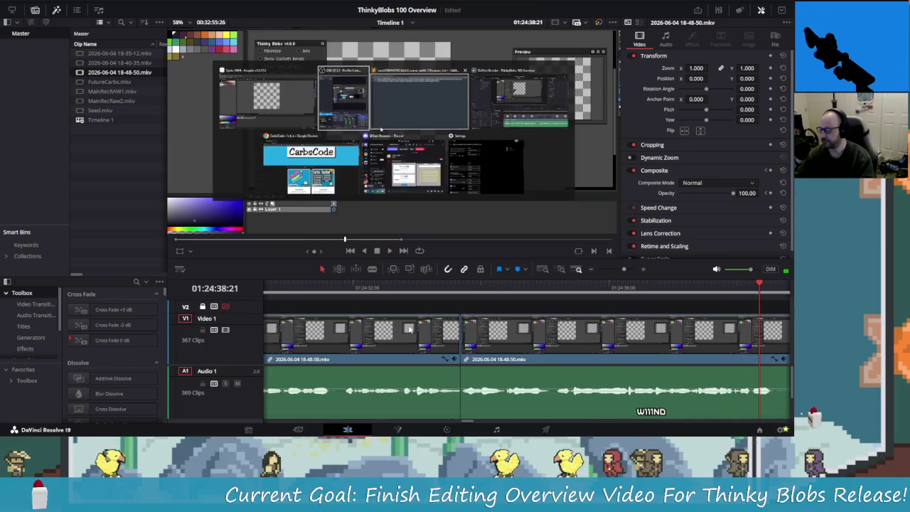
key(Left)
key(Left)
key(Left)
key(Left)
key(Left)
key(Right)
key(Right)
key(Right)
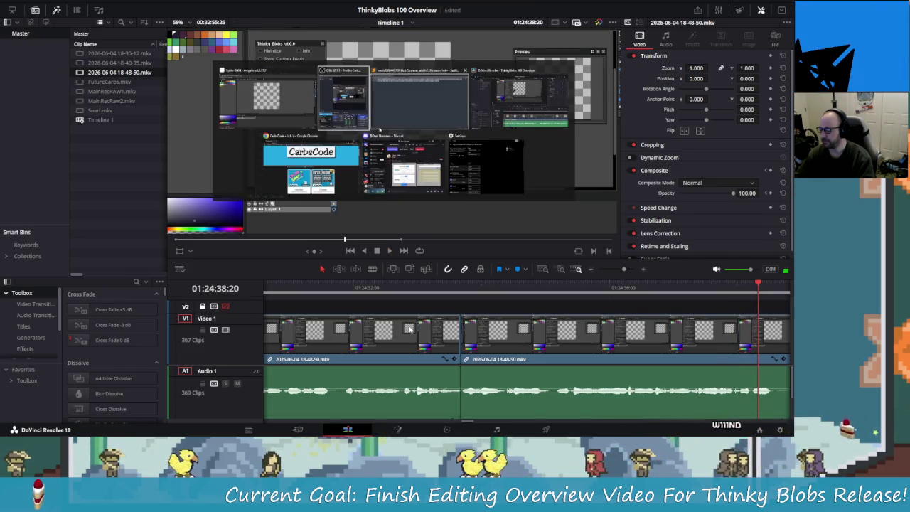
key(Right)
key(Right)
key(Right)
key(Right)
key(Right)
key(Right)
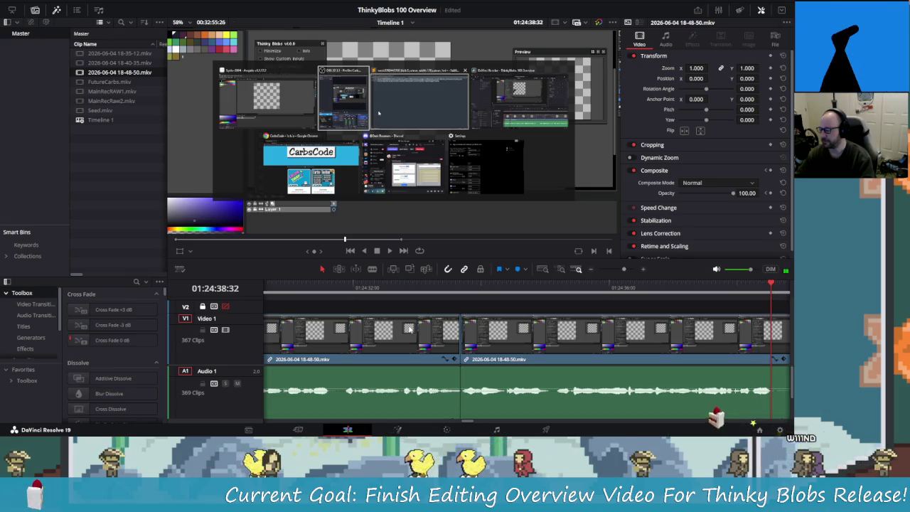
key(Right)
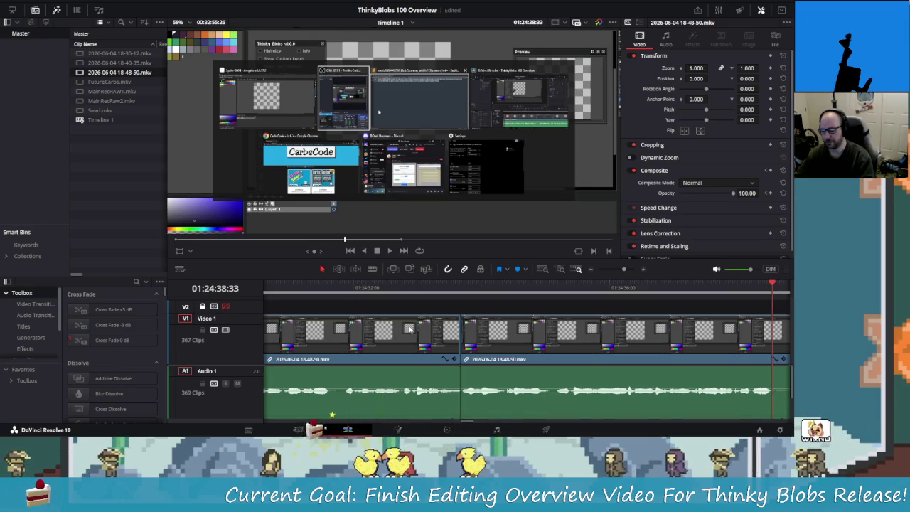
key(ctrl+b)
key(space)
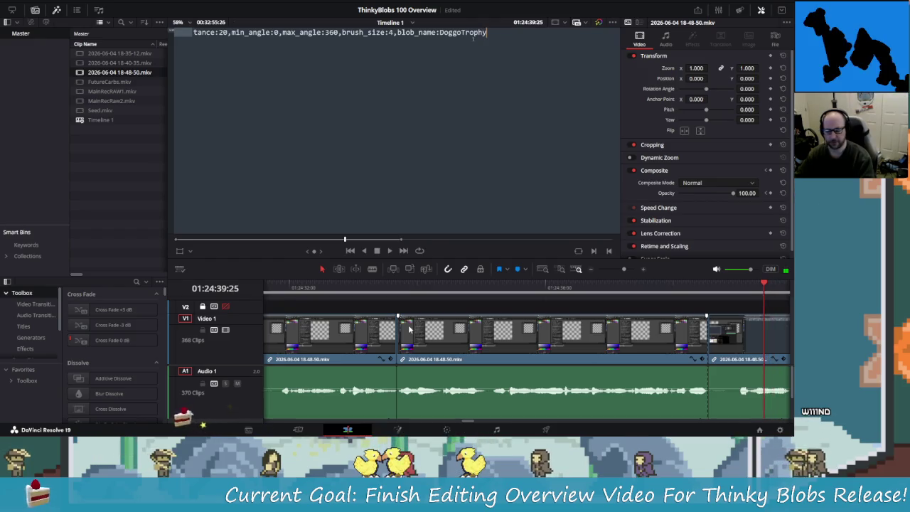
Step: Review the text-editor footage, make a split, and undo that unwanted split
key(j)
key(k)
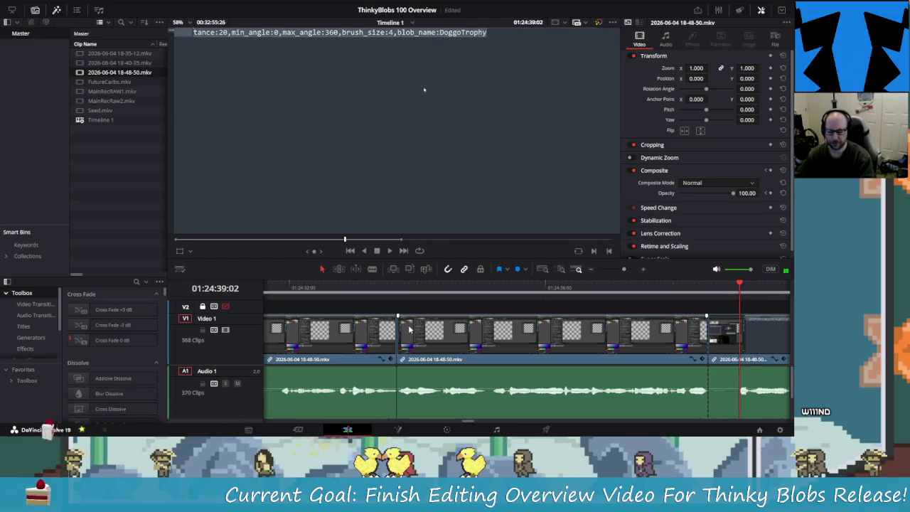
key(ctrl+b)
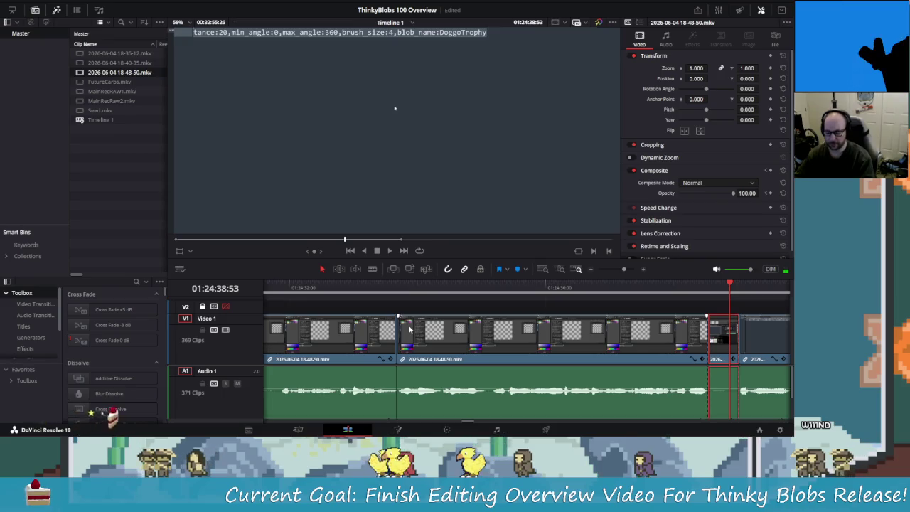
key(ctrl+z)
key(ctrl+z)
key(ctrl+z)
Step: Blade both ends of the first unwanted stretch and ripple-delete it
key(slash)
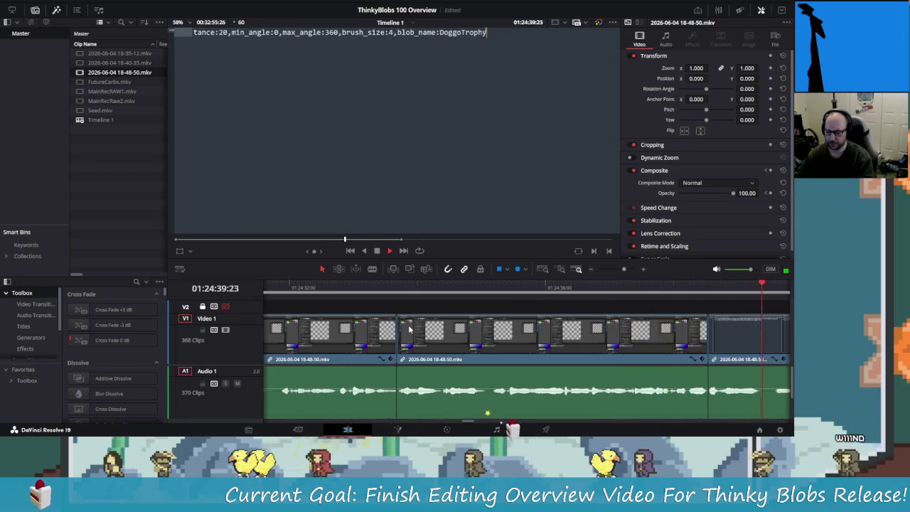
key(space)
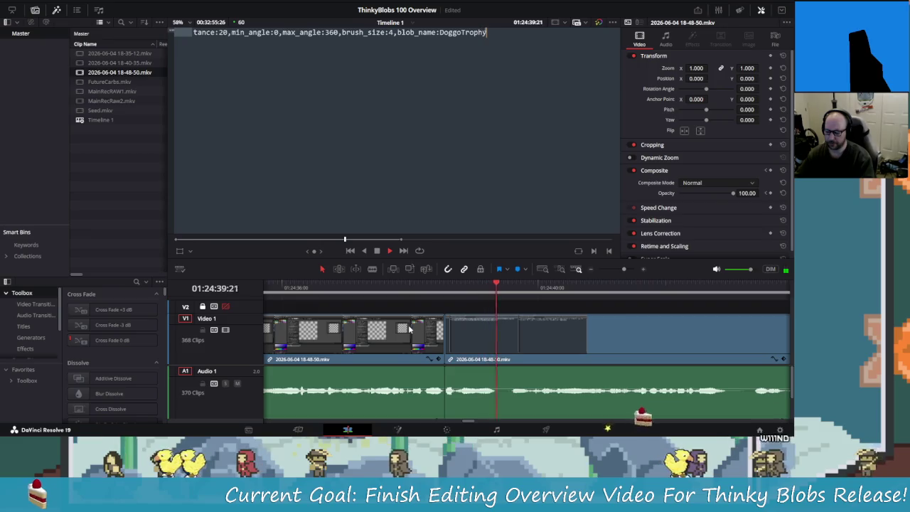
key(ctrl+b)
key(Right)
key(Right)
key(Right)
key(Right)
key(Right)
key(Right)
key(Right)
key(Right)
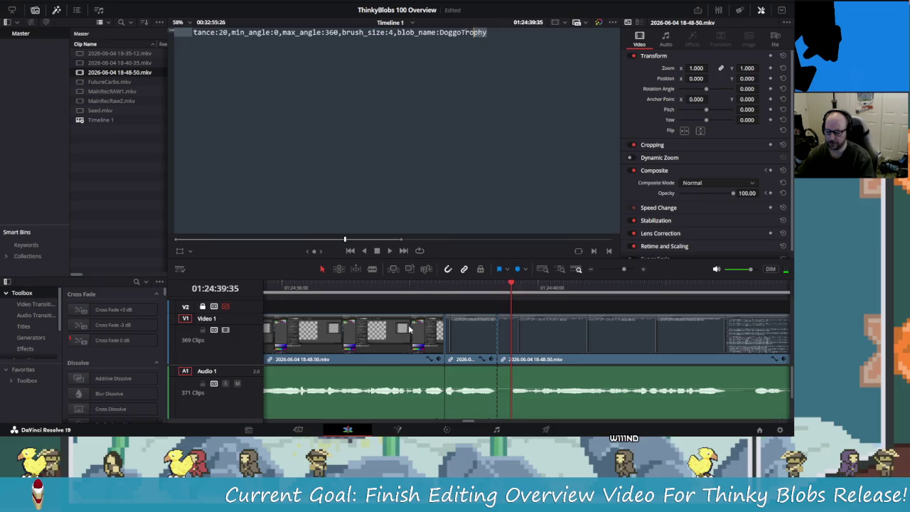
key(Right)
key(Right)
key(Right)
key(Right)
key(Right)
key(Right)
key(Right)
key(Right)
key(Right)
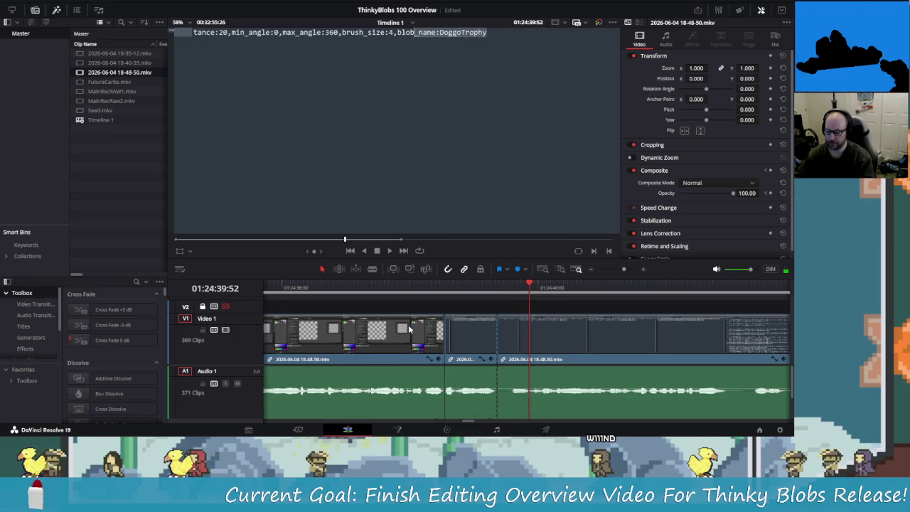
key(ctrl+b)
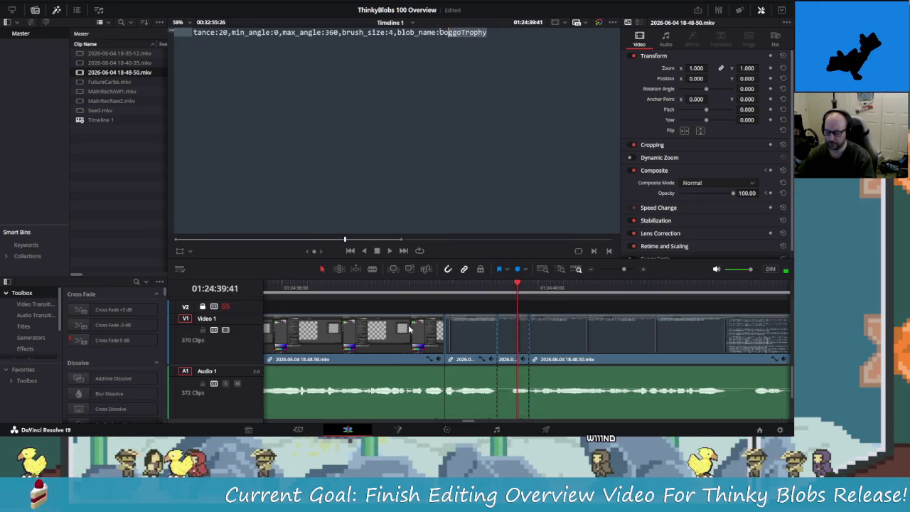
key(Delete)
key(shift+Left)
key(space)
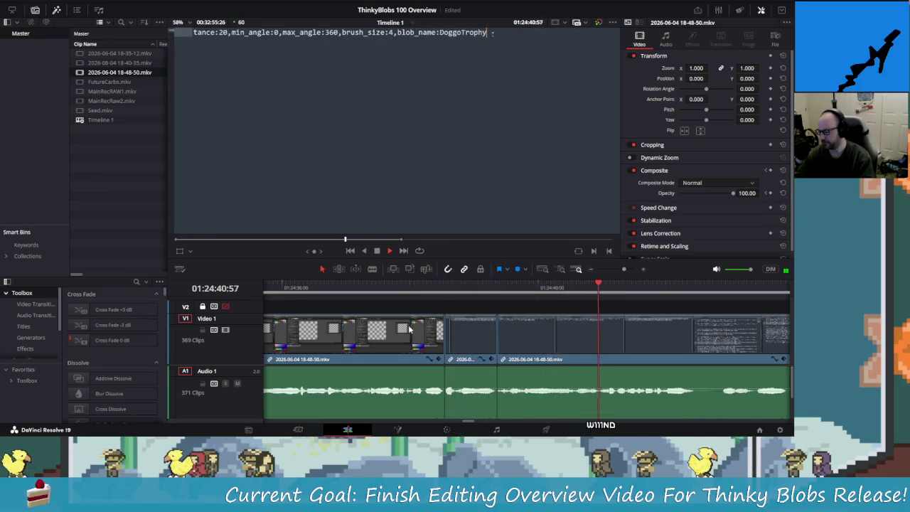
Step: Blade the start of the second unwanted stretch near 01:24:41
key(space)
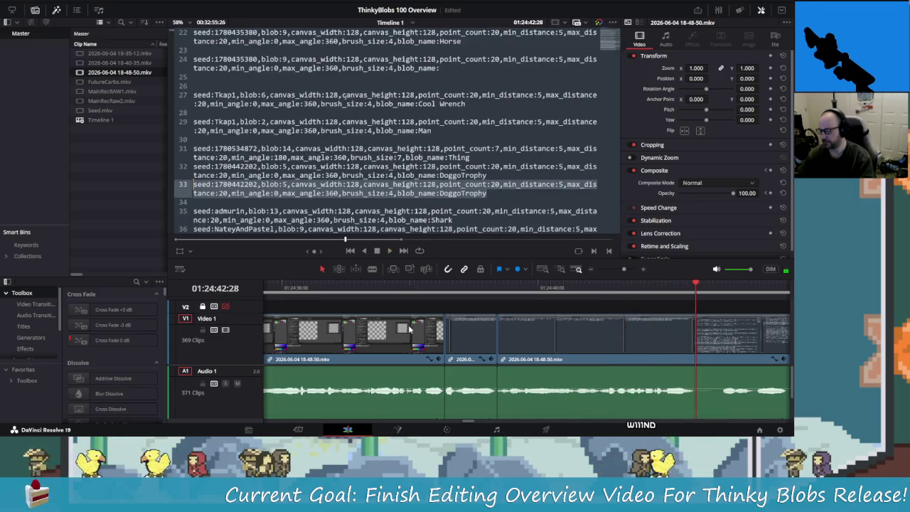
key(Left)
key(ctrl+b)
key(space)
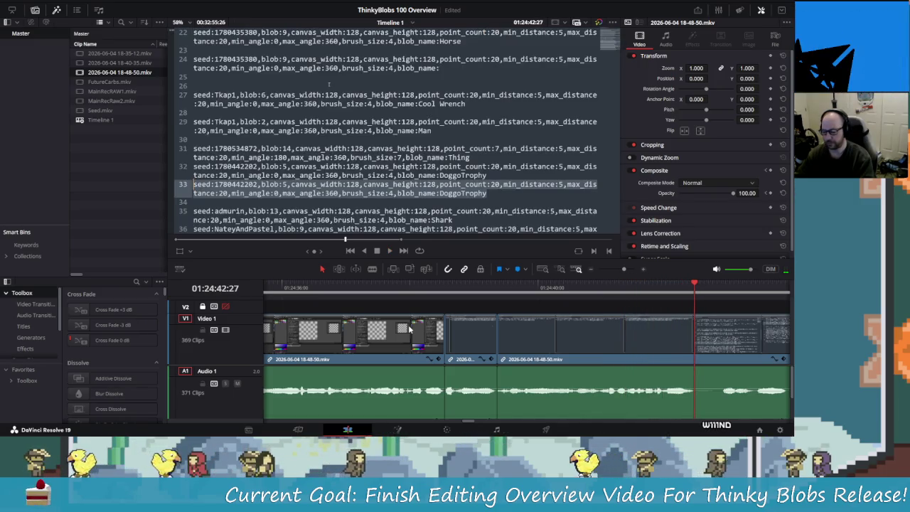
key(space)
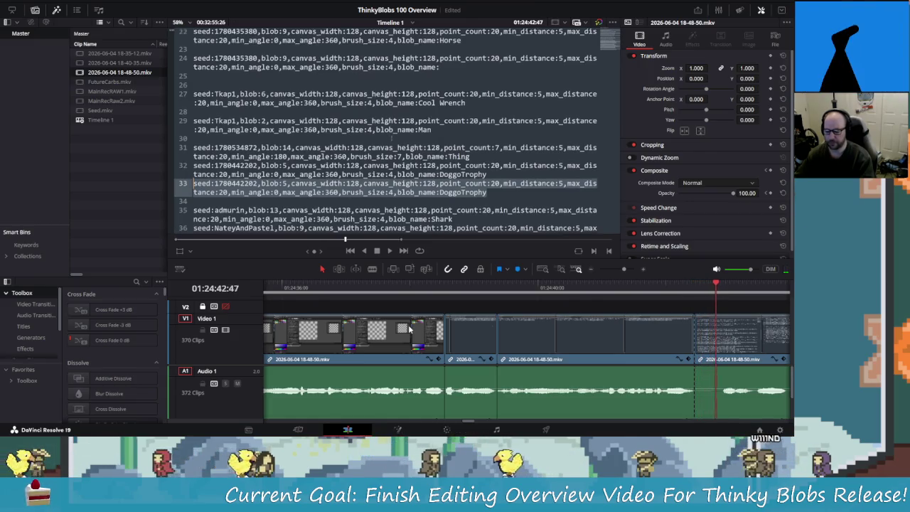
Step: Blade the end of the second stretch, ripple-delete it, and replay the result
key(space)
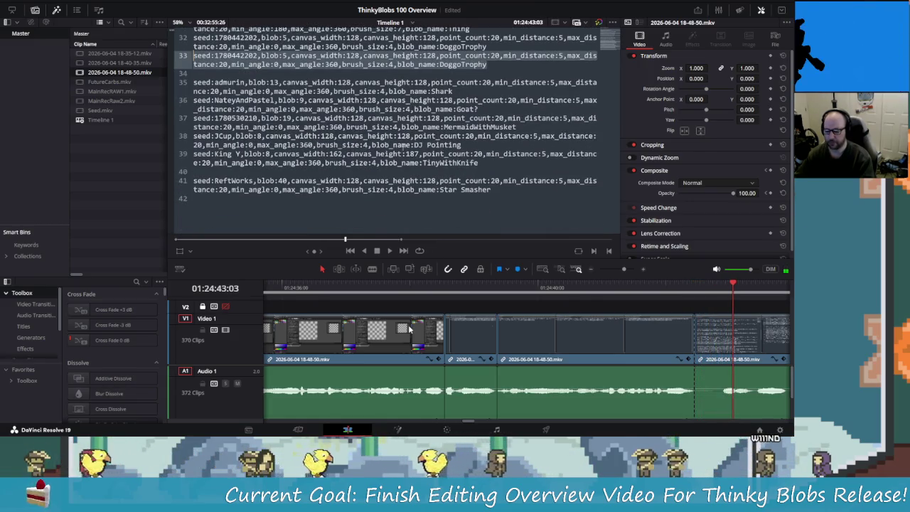
key(Left)
key(Left)
key(Left)
key(Left)
key(Left)
key(Left)
key(Left)
key(Left)
key(Left)
key(ctrl+b)
key(Delete)
key(j)
key(j)
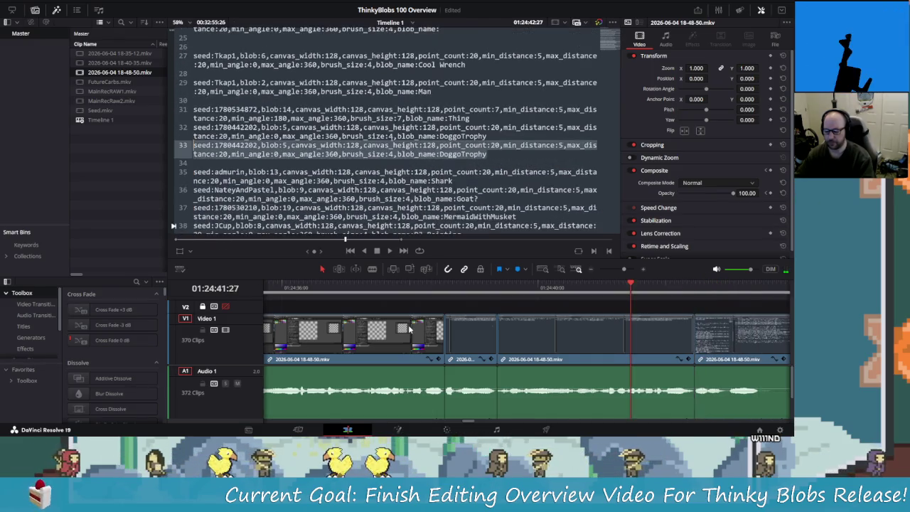
key(l)
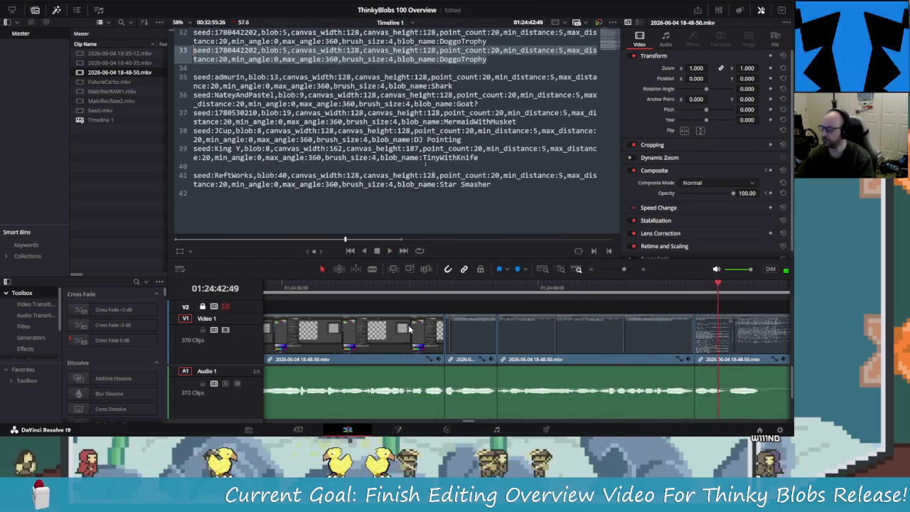
key(j)
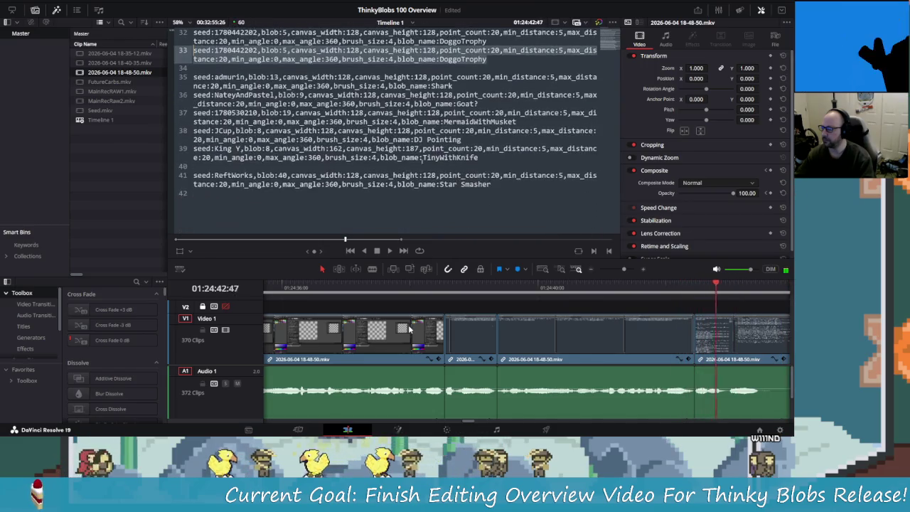
key(l)
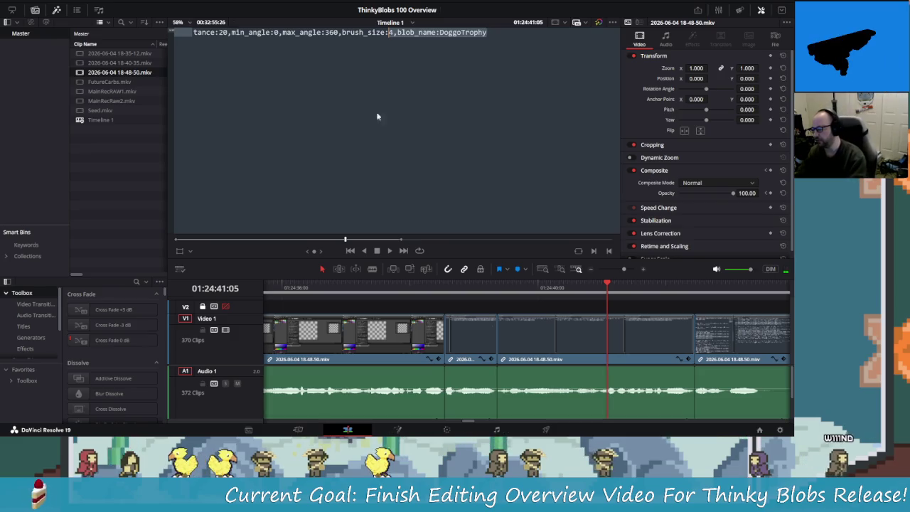
scroll(390, 79, down, 2)
scroll(381, 92, down, 2)
scroll(379, 100, up, 2)
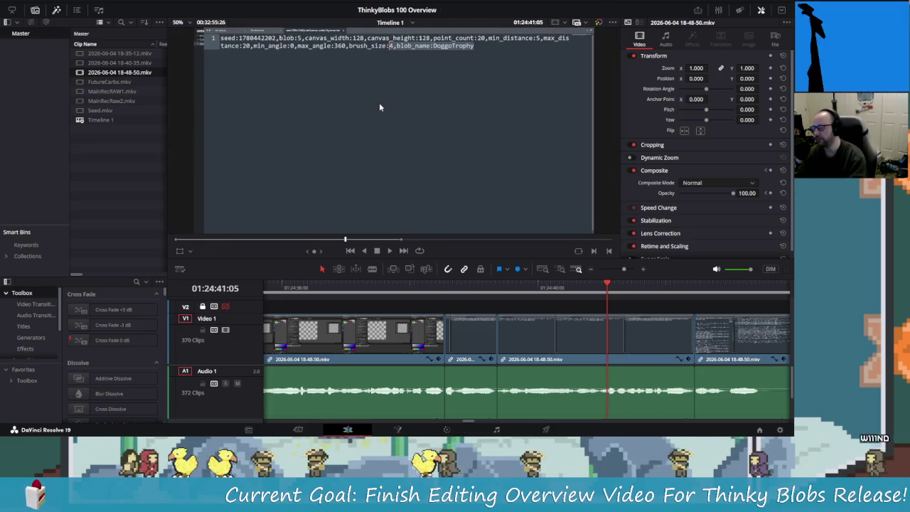
scroll(379, 105, up, 2)
scroll(378, 106, down, 2)
scroll(378, 105, down, 1)
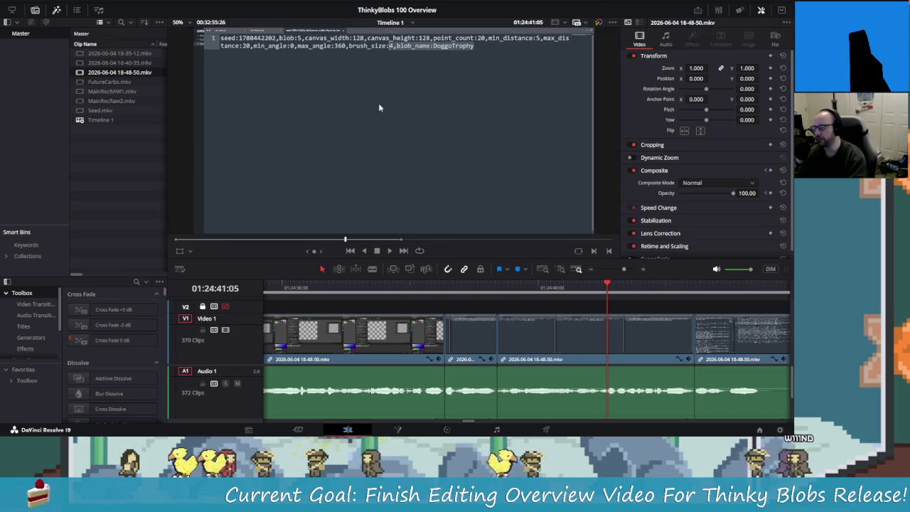
click(179, 22)
click(183, 34)
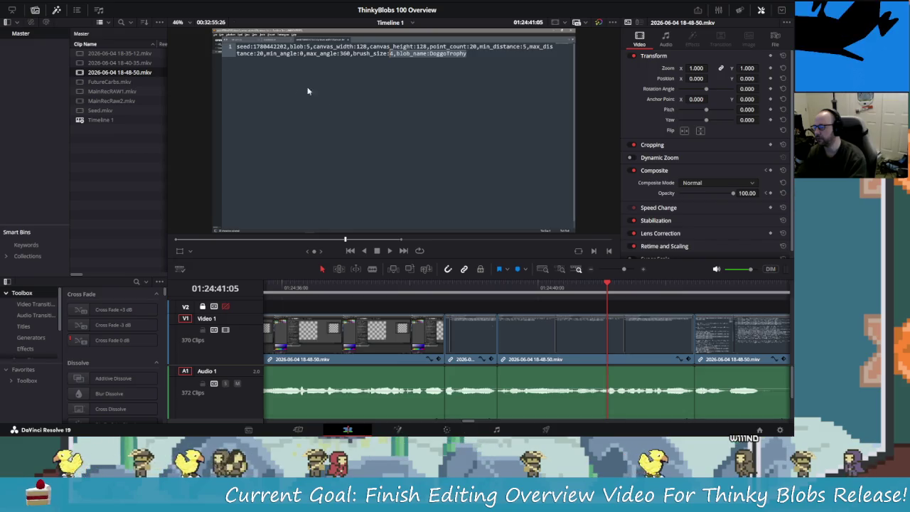
click(544, 283)
key(shift+Left)
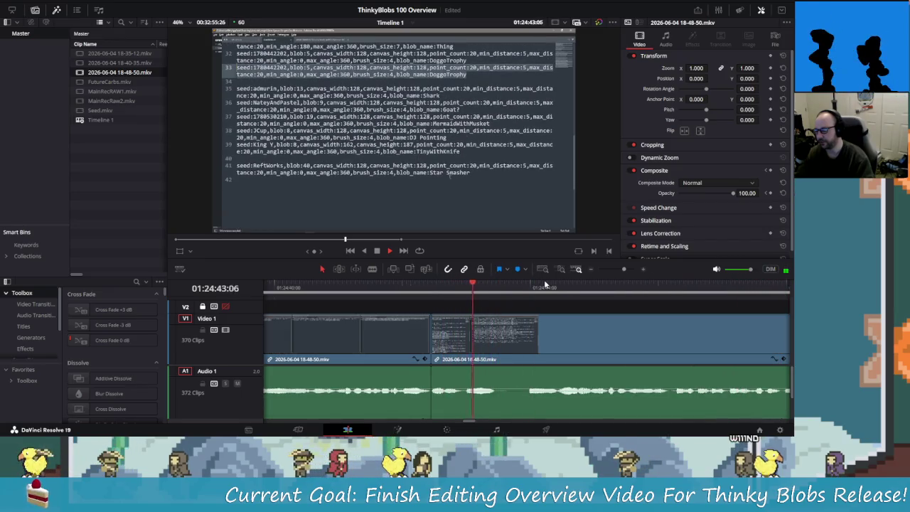
key(space)
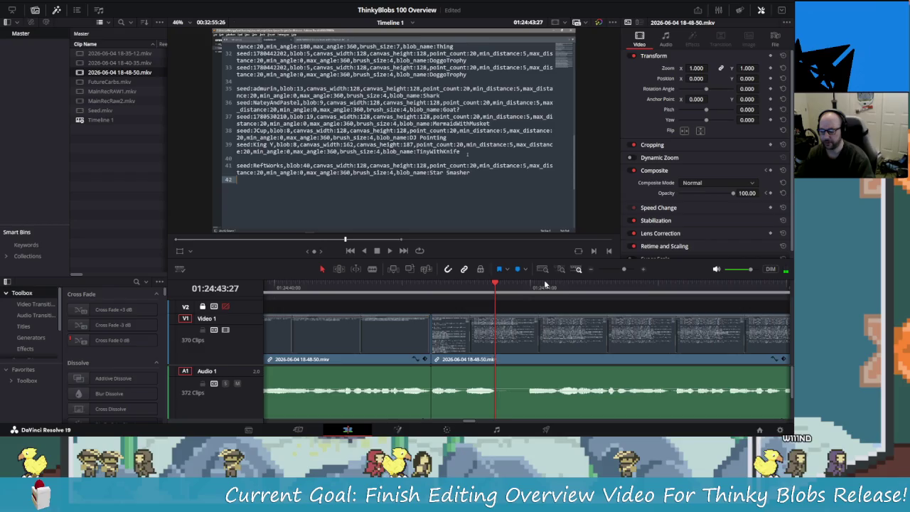
key(ctrl+b)
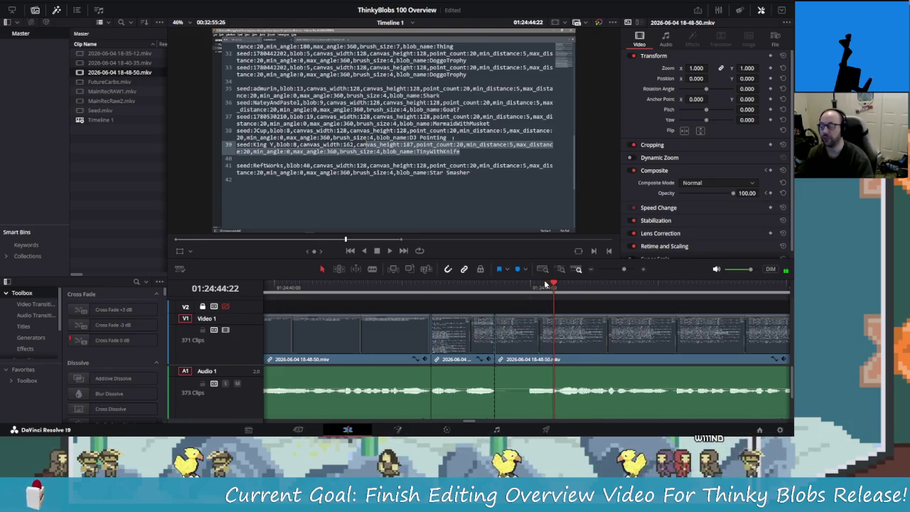
key(ctrl+b)
click(545, 285)
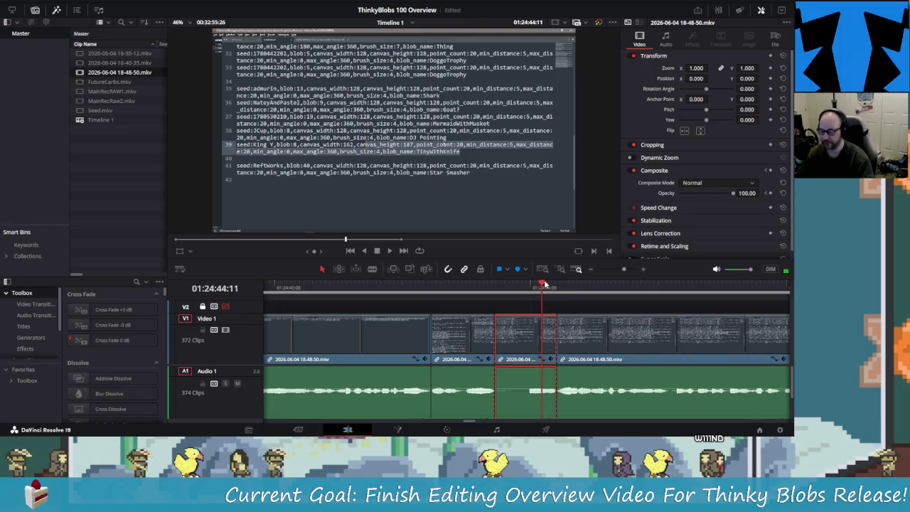
key(Delete)
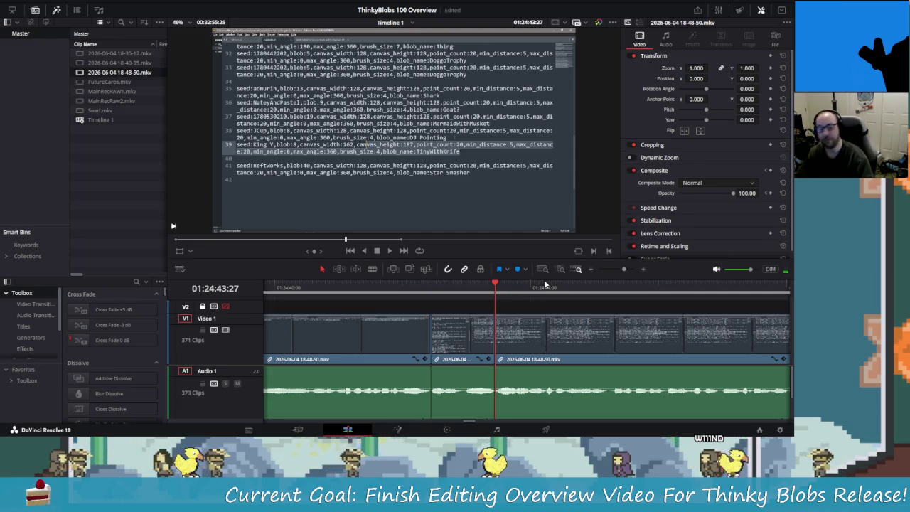
key(shift+Left)
key(shift+Left)
key(shift+Left)
key(shift+Left)
key(shift+Left)
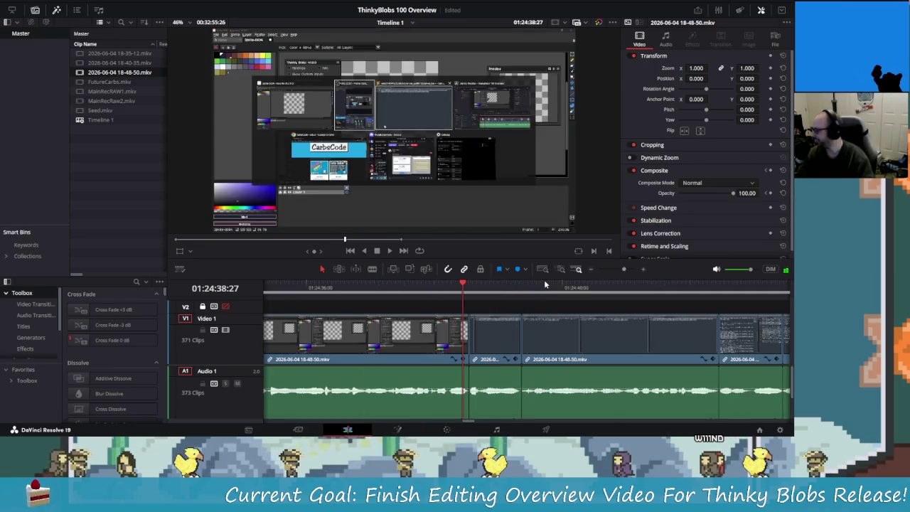
Step: Zoom the timeline out, blade at 01:24:48, and ripple-delete the small unwanted piece
key(space)
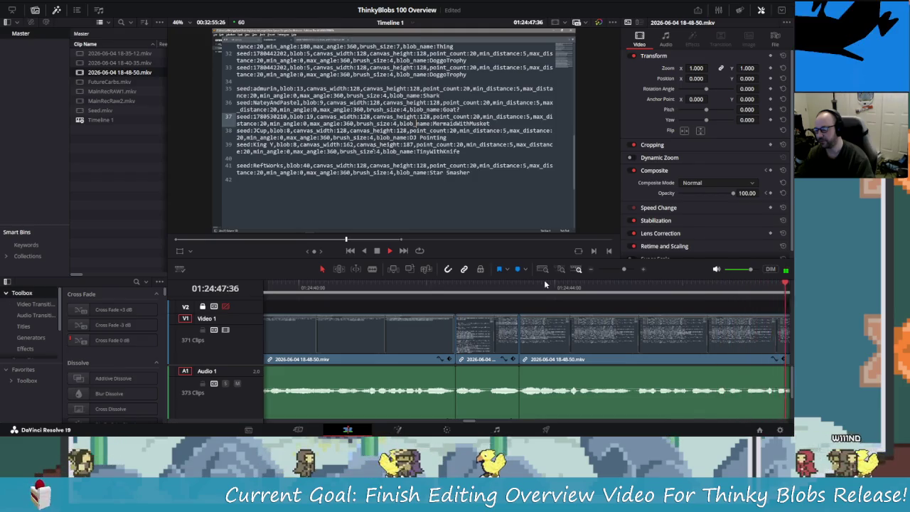
key(ctrl+minus)
key(space)
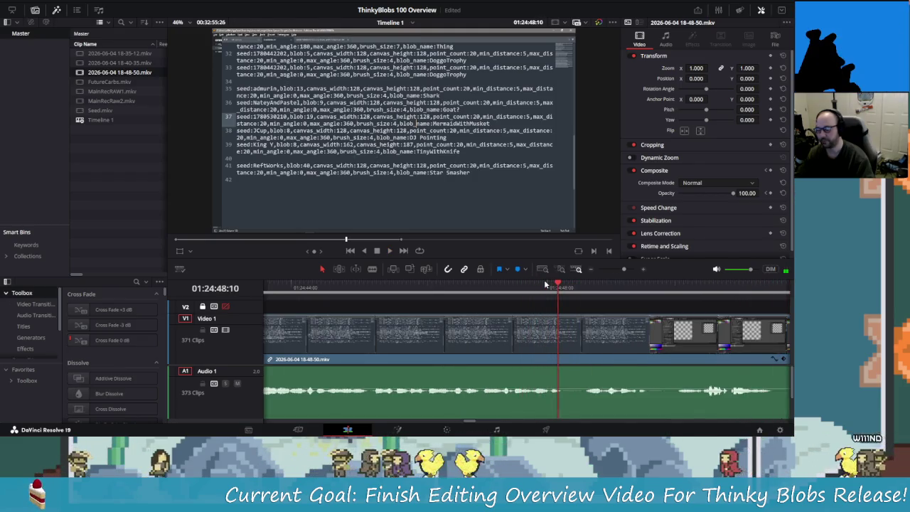
key(Right)
key(Right)
key(Right)
key(Right)
key(Right)
key(Right)
key(Right)
key(Right)
key(Right)
key(Right)
key(Right)
key(Right)
key(Right)
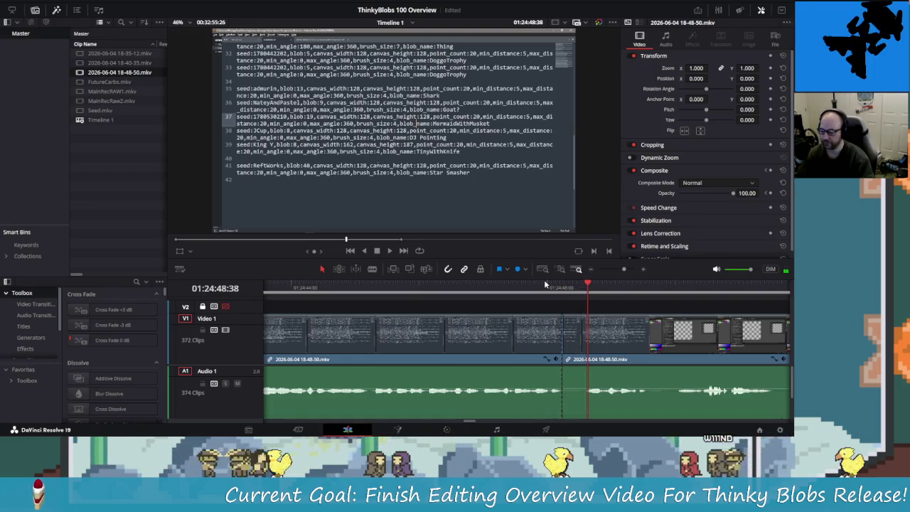
key(ctrl+b)
key(Left)
key(Left)
key(Left)
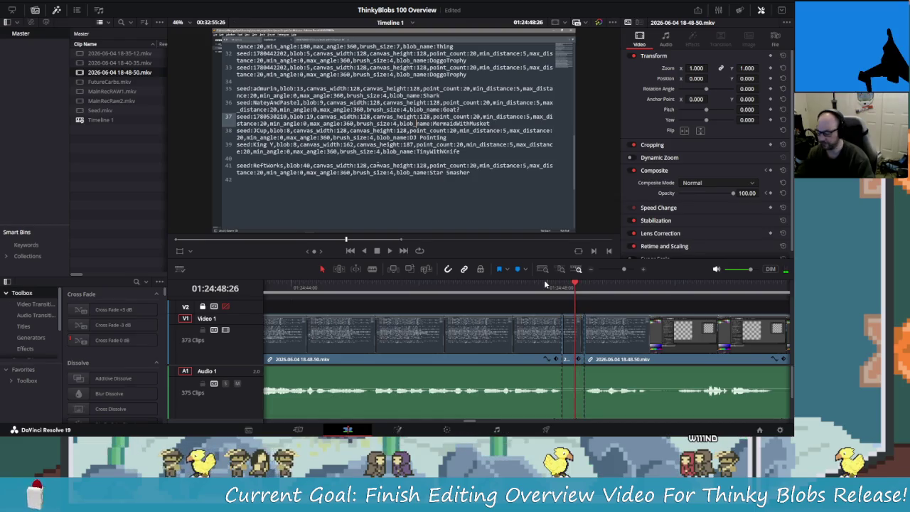
key(Delete)
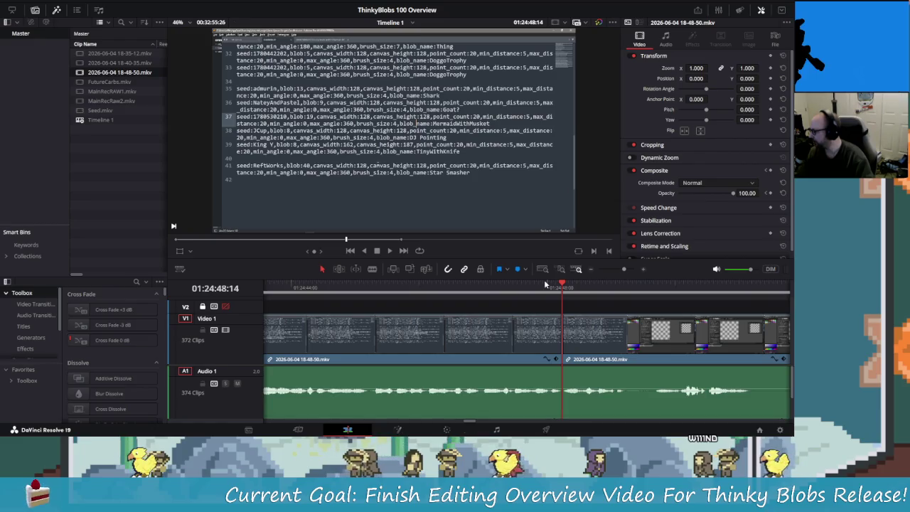
key(Left)
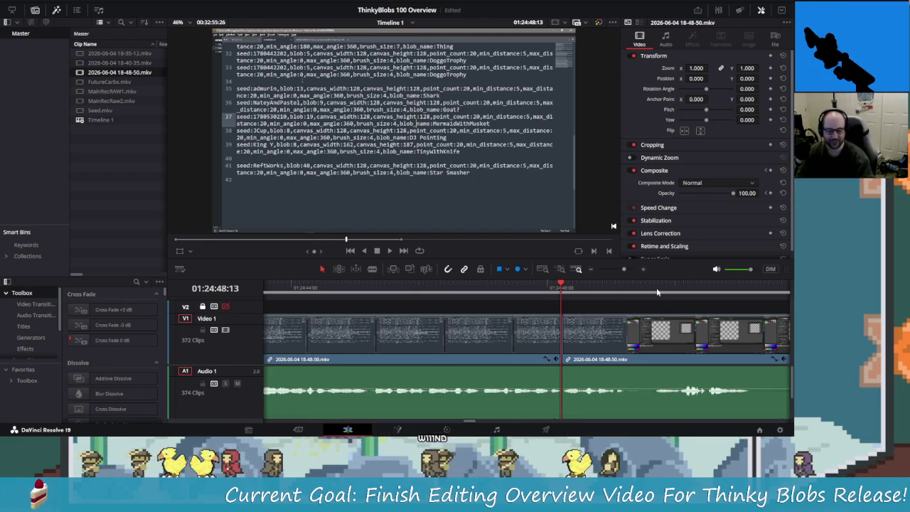
Step: Blade video and audio where the unwanted paint-program bit starts, near 01:24:49
key(space)
key(shift+Left)
key(shift+Left)
key(shift+Left)
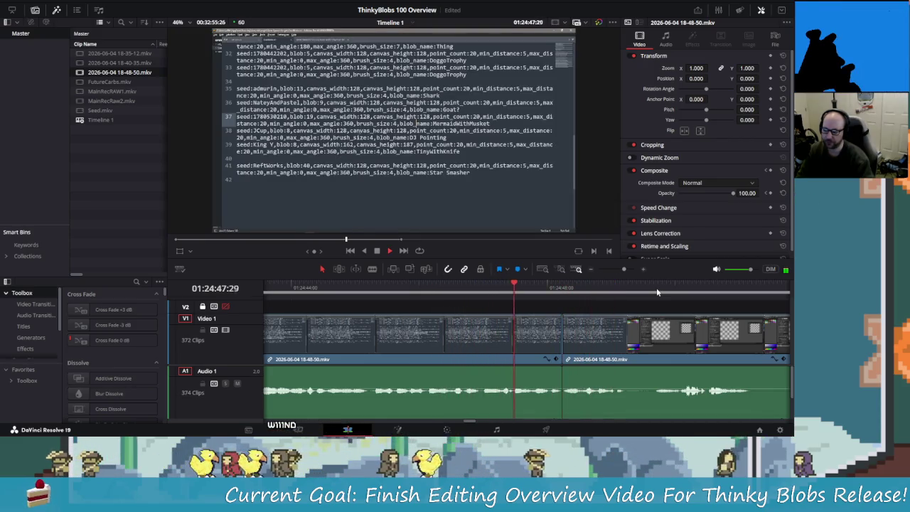
key(shift+Left)
key(space)
key(Left)
key(Left)
key(Left)
key(ctrl+b)
key(Right)
key(Right)
key(Right)
key(Right)
key(Right)
key(Right)
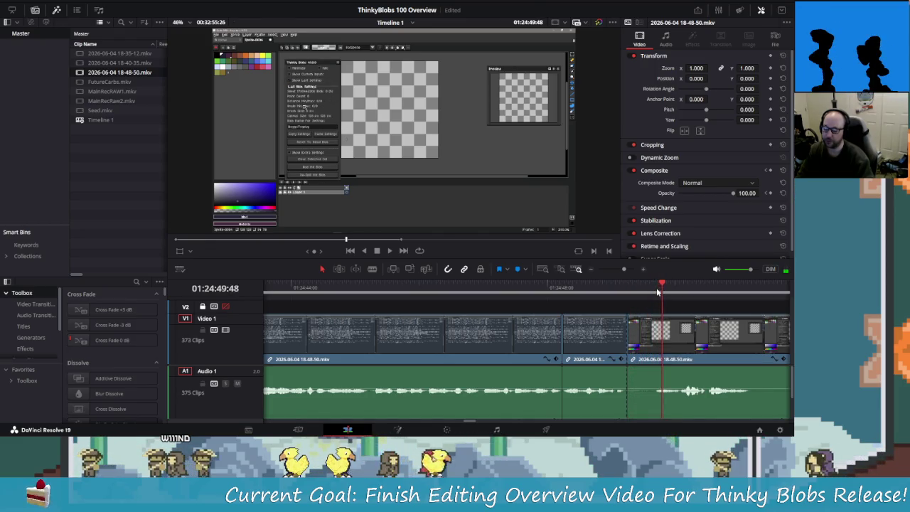
Step: Blade the end of the unwanted bit and ripple-delete it to close the gap
key(Right)
key(Right)
key(Right)
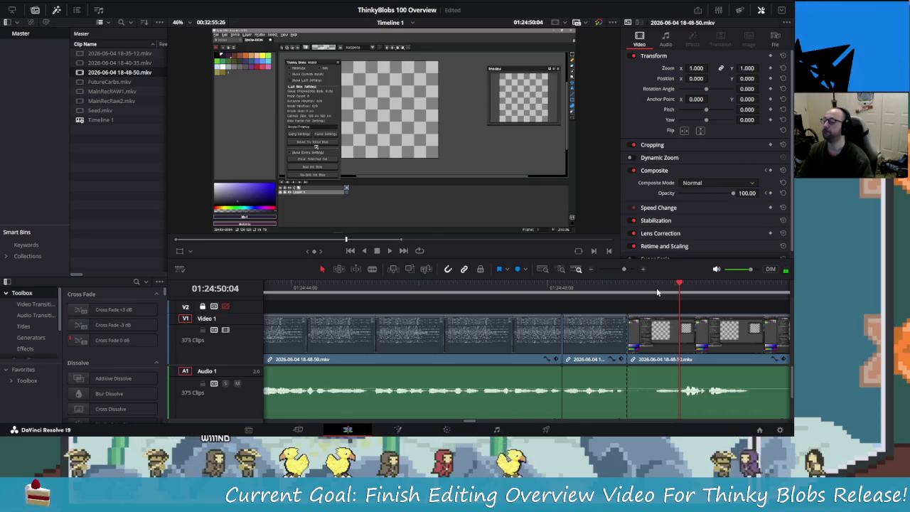
key(Right)
key(ctrl+b)
key(Left)
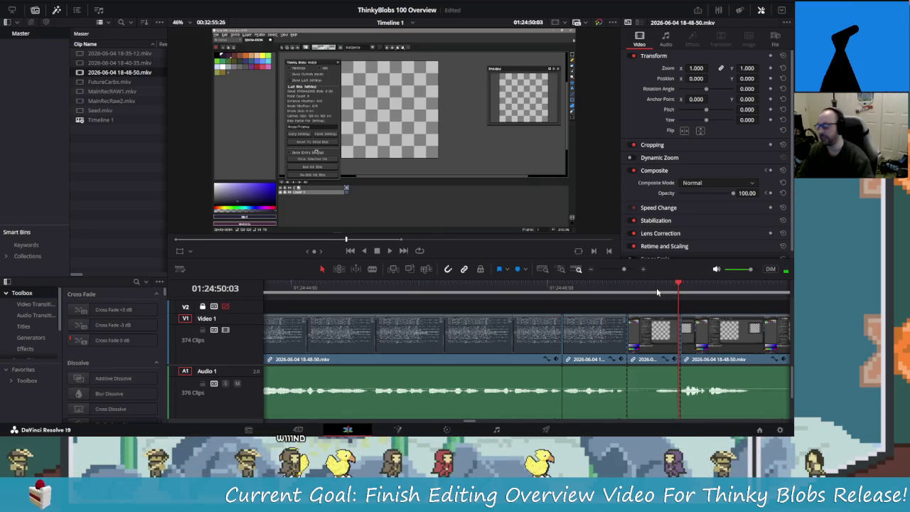
key(Left)
key(Left)
key(Left)
key(Left)
key(Left)
key(Left)
key(Left)
key(Left)
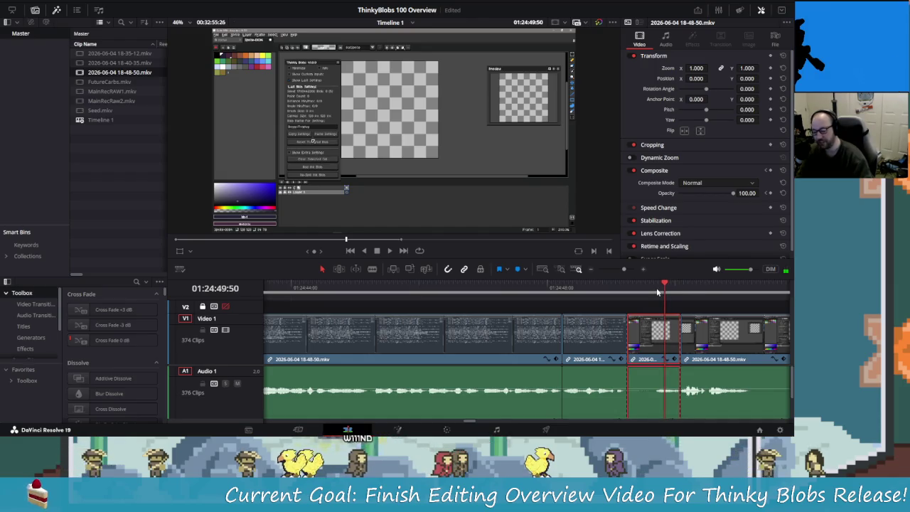
key(Delete)
key(Up)
Step: Play on and add another split at 01:24:50:22
key(space)
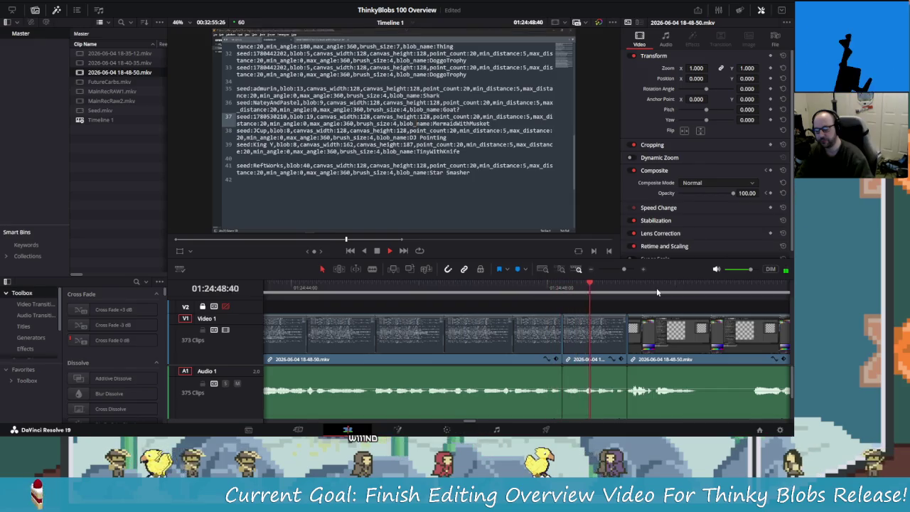
key(space)
key(ctrl+b)
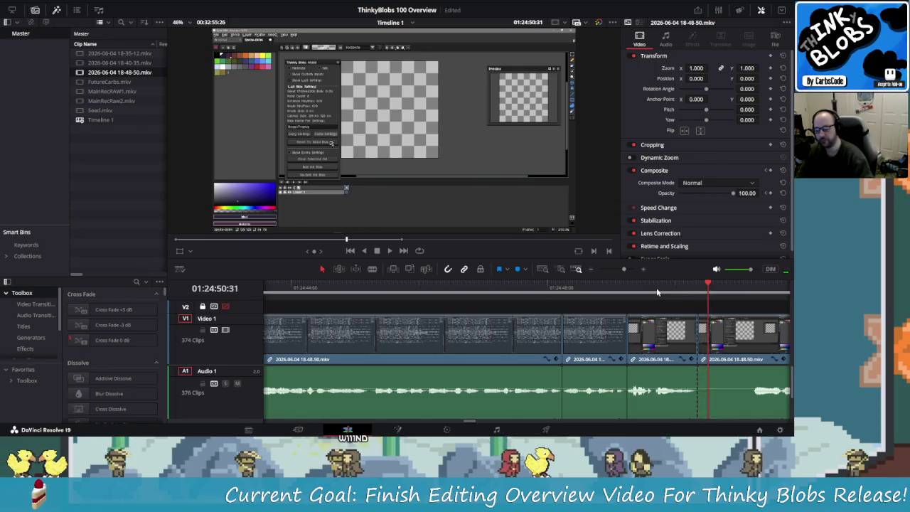
key(space)
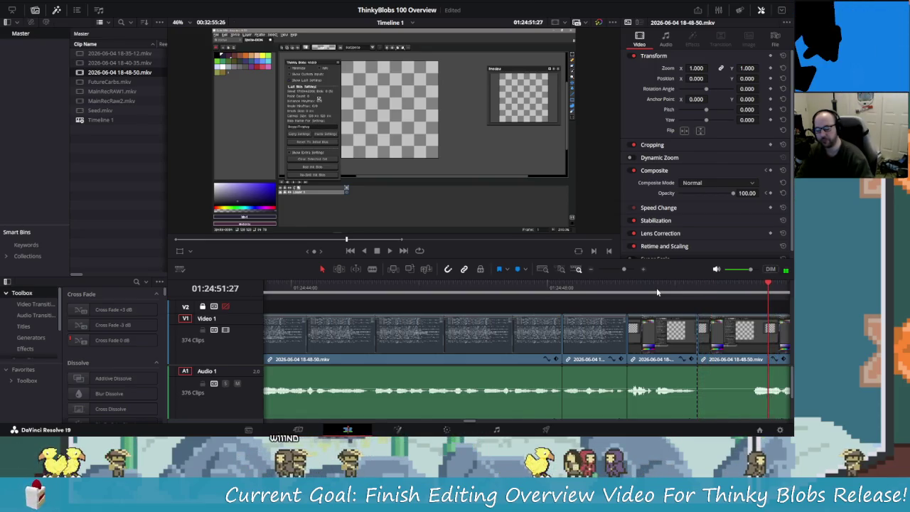
key(space)
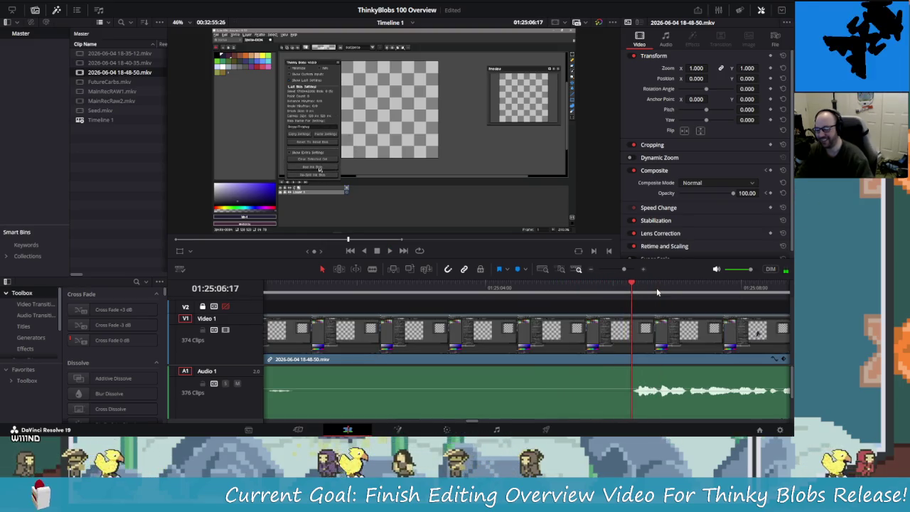
Step: Blade where the audio resumes before 01:25:06 and ripple-delete the quiet clip
key(ctrl+b)
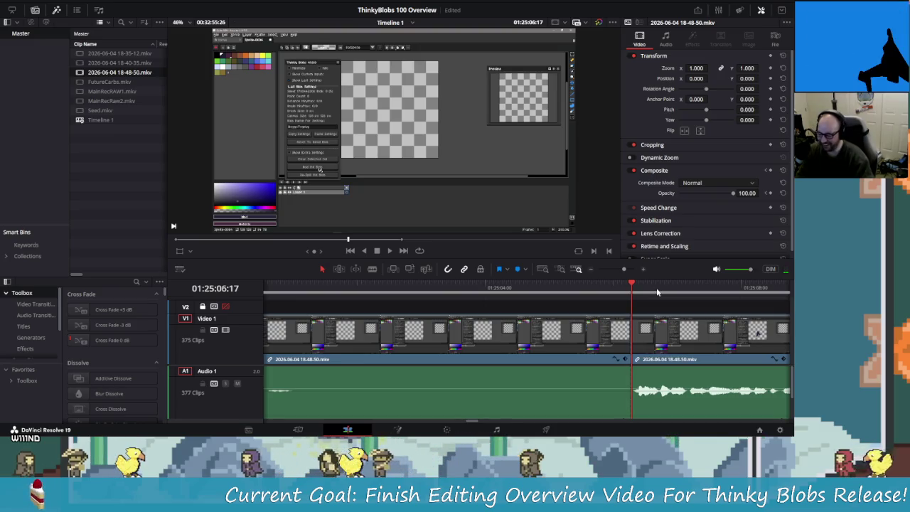
key(Left)
key(Left)
key(Left)
key(Left)
key(Left)
key(Left)
key(Left)
key(Left)
key(Left)
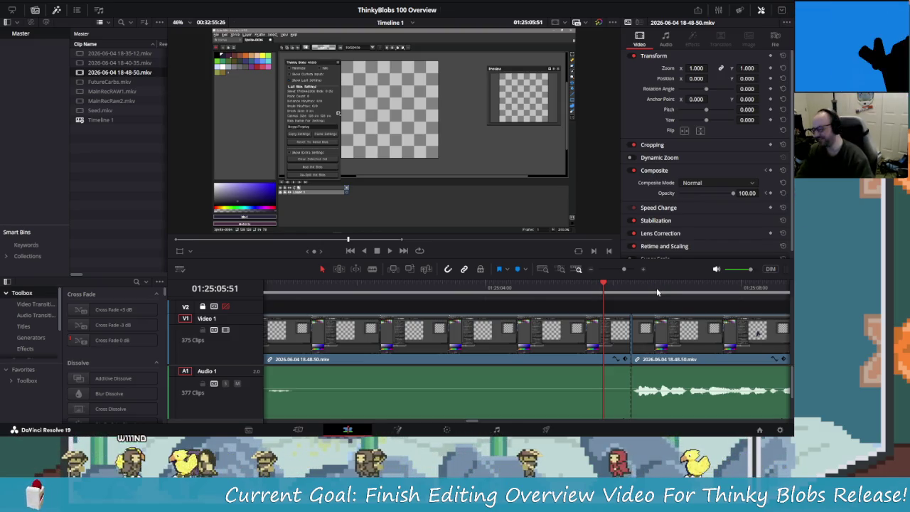
key(Left)
key(Left)
key(Left)
key(Left)
key(Left)
key(Left)
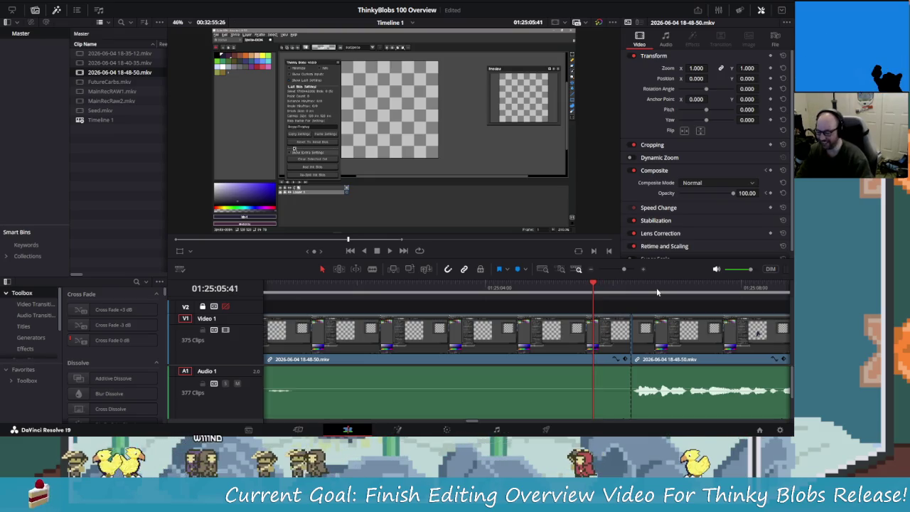
key(Delete)
Step: Jump back on the timeline ruler and rewind to rewatch the text-editor footage
click(657, 291)
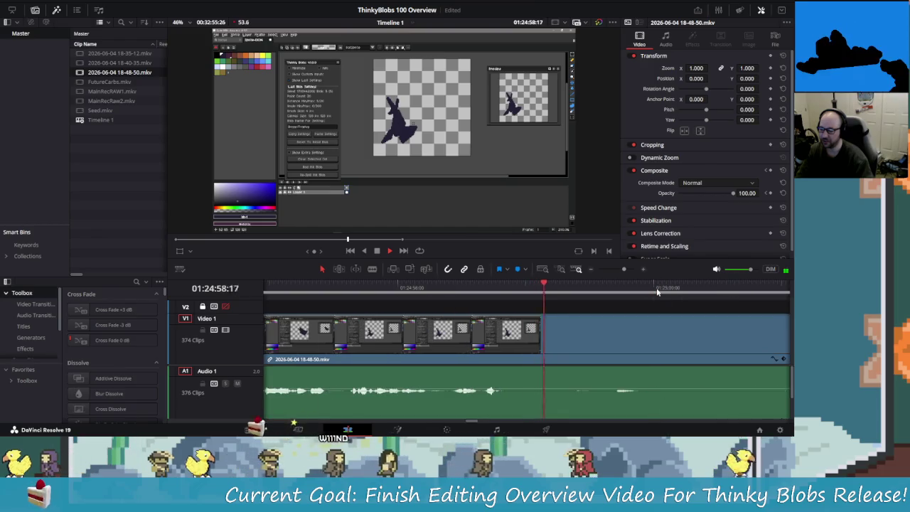
key(j)
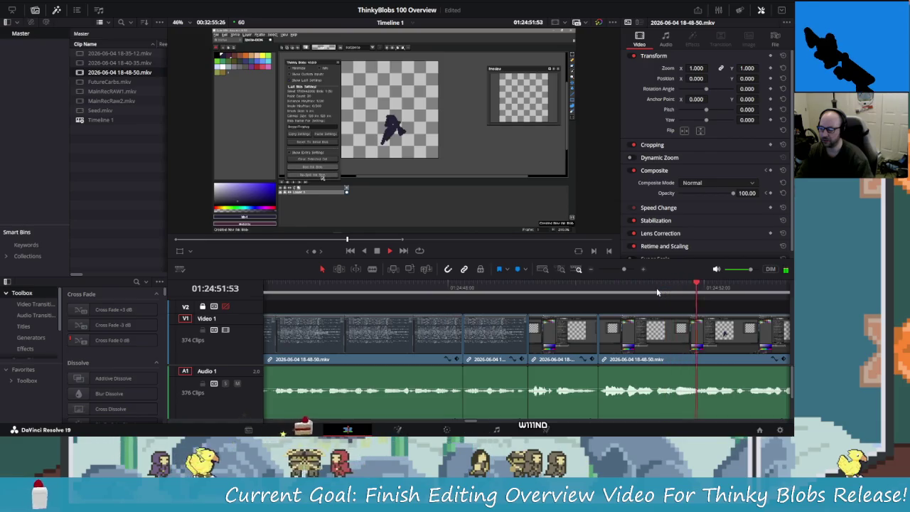
key(j)
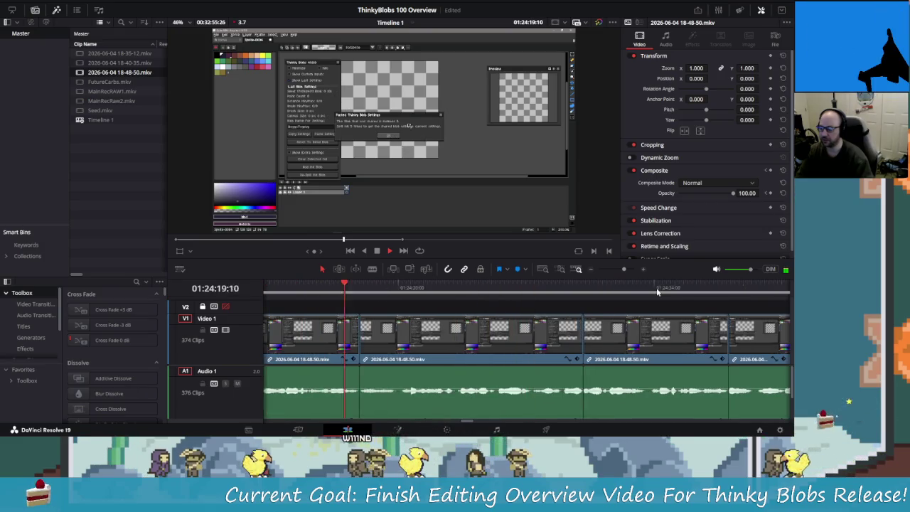
key(l)
key(j)
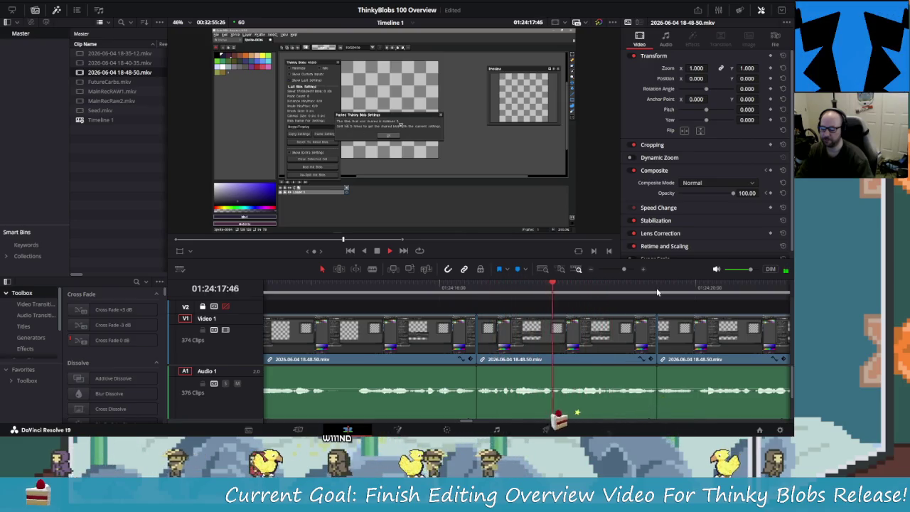
key(l)
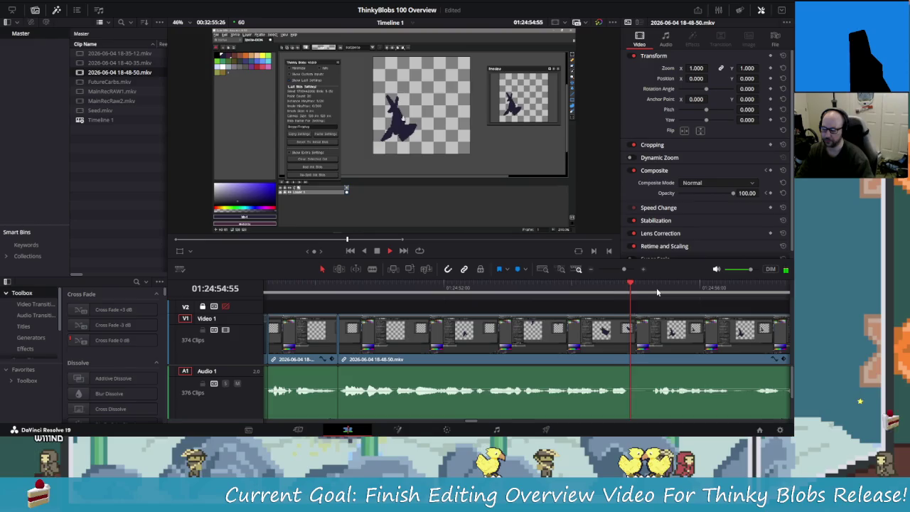
Step: Blade the start of an unwanted piece in the 18-48-50.mkv paint footage
key(j)
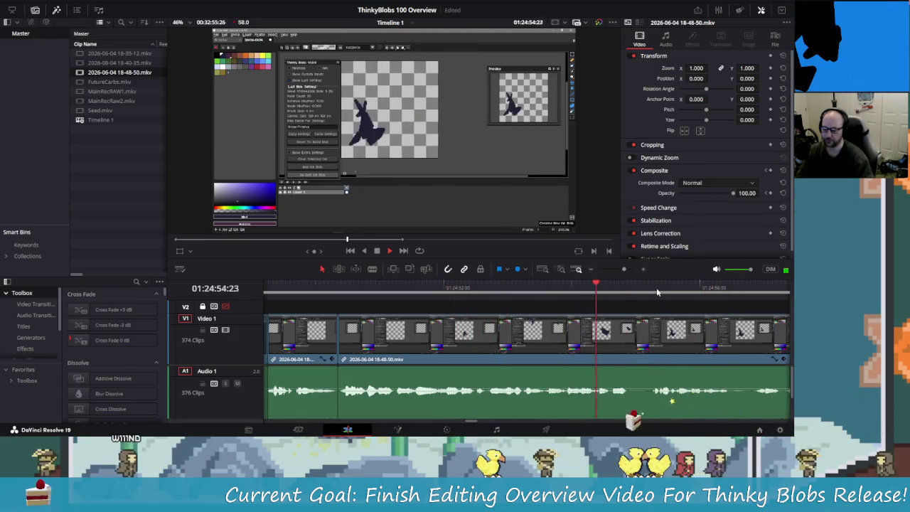
key(space)
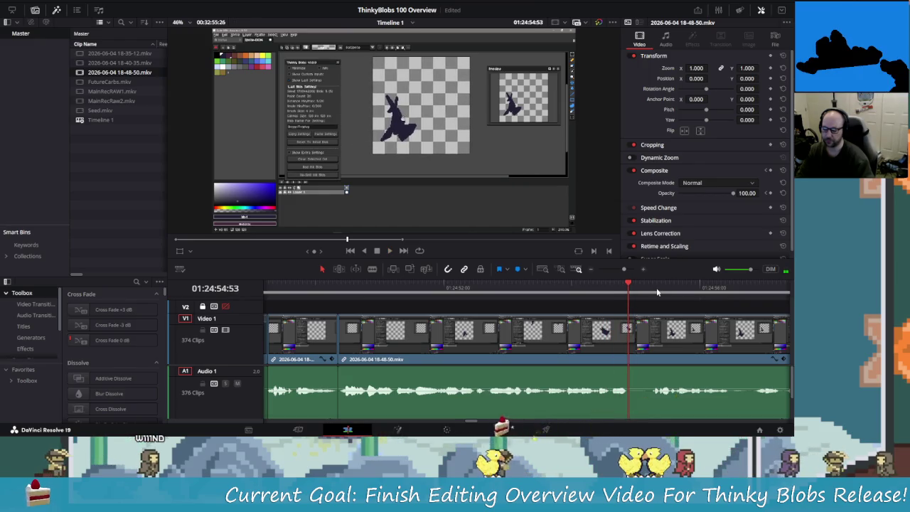
key(Left)
key(Left)
key(ctrl+b)
key(Right)
key(Right)
key(Right)
key(Right)
key(Right)
key(Right)
key(Right)
key(Right)
key(Right)
key(Right)
key(Right)
key(Right)
key(Right)
key(Right)
key(Right)
Step: Blade the other end of the piece and ripple-delete it
key(Left)
key(Left)
key(Left)
key(Left)
key(ctrl+b)
key(Left)
key(Left)
key(Left)
key(BackSpace)
key(shift+Left)
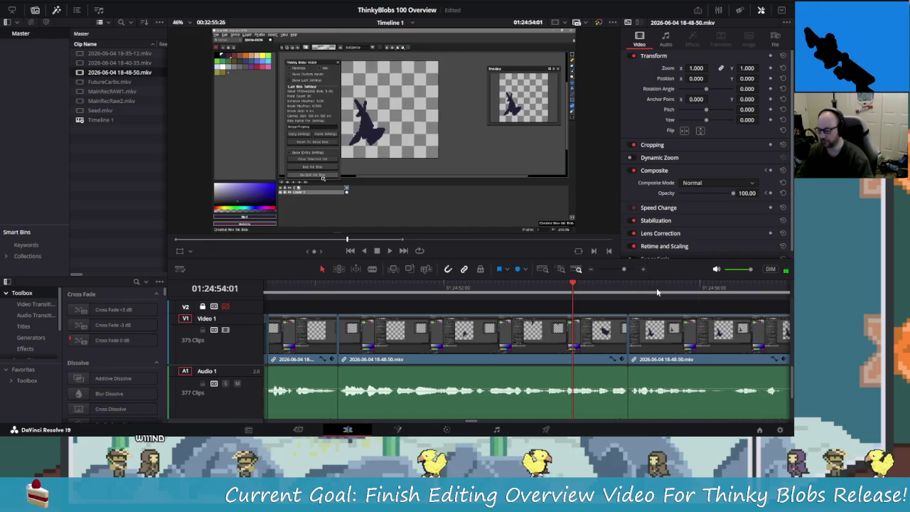
key(shift+Left)
key(shift+Left)
key(space)
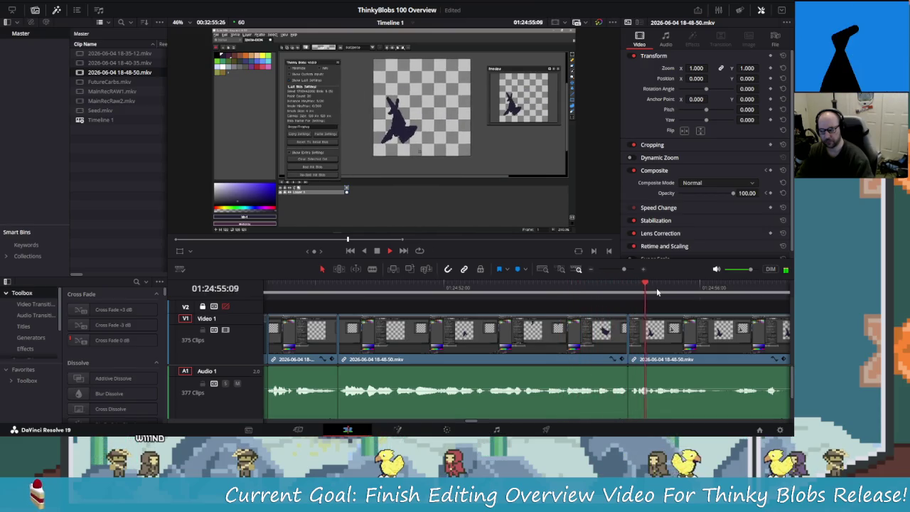
key(shift+Left)
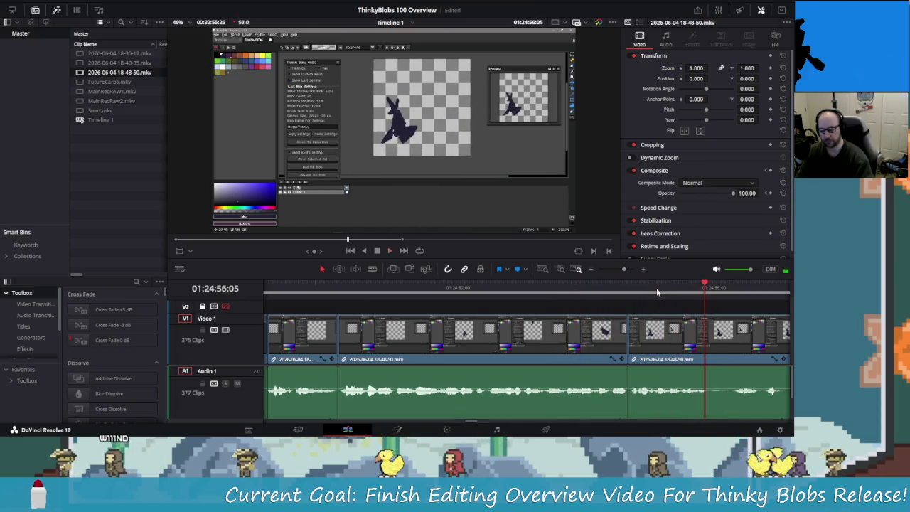
Step: Split both tracks near 01:24:56, review with J/L, then remove the extra split
key(ctrl+b)
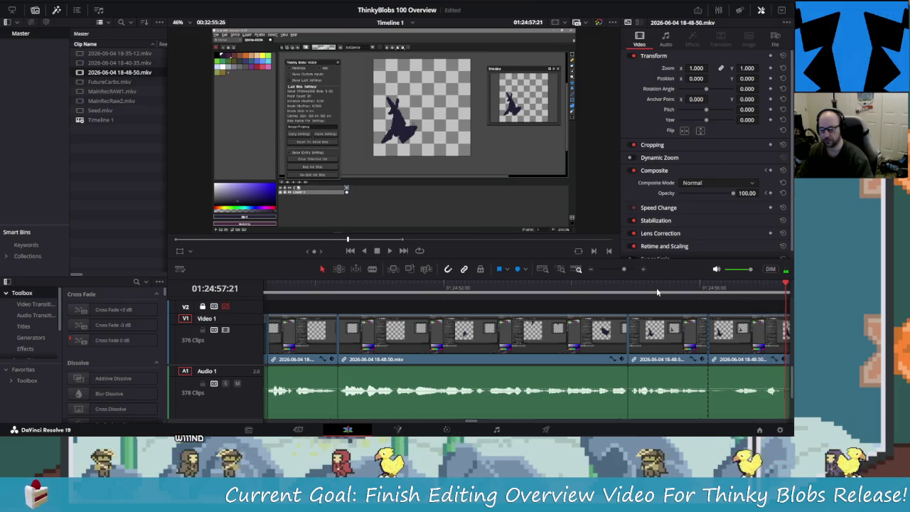
key(shift+Left)
key(shift+Left)
key(shift+Left)
key(space)
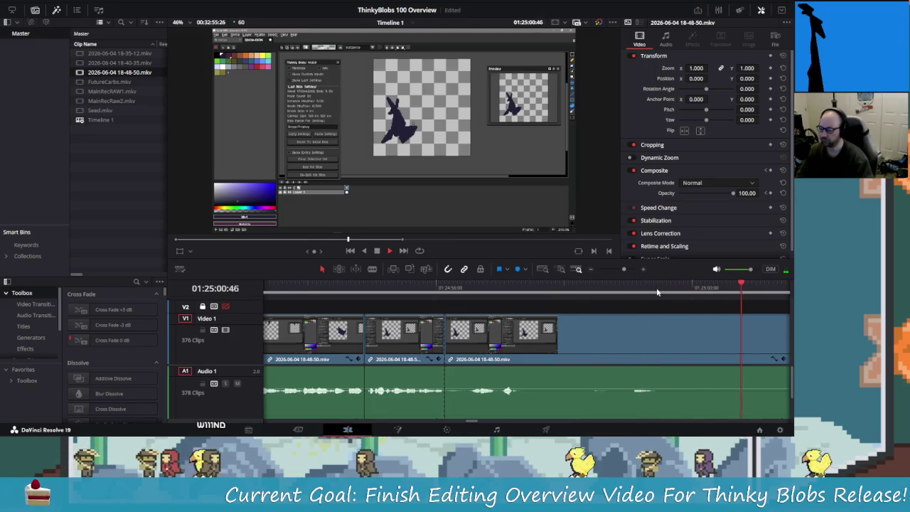
key(j)
key(j)
key(j)
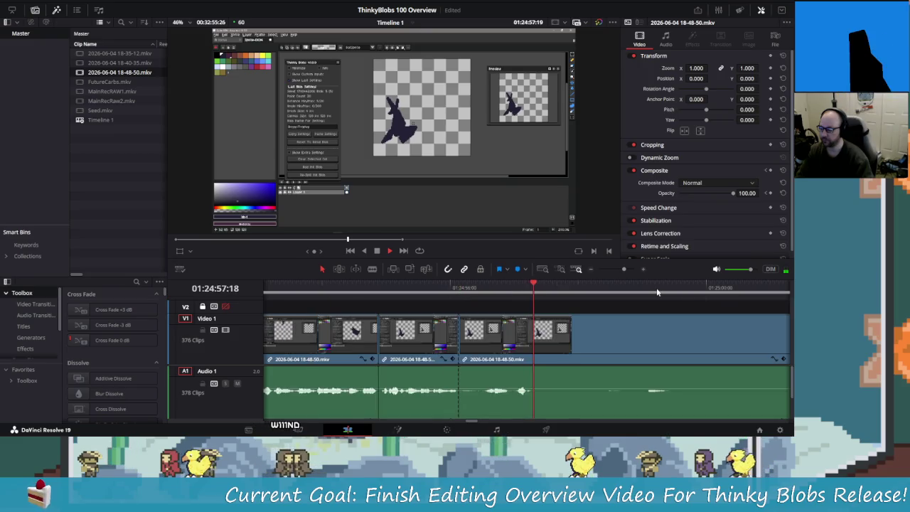
key(l)
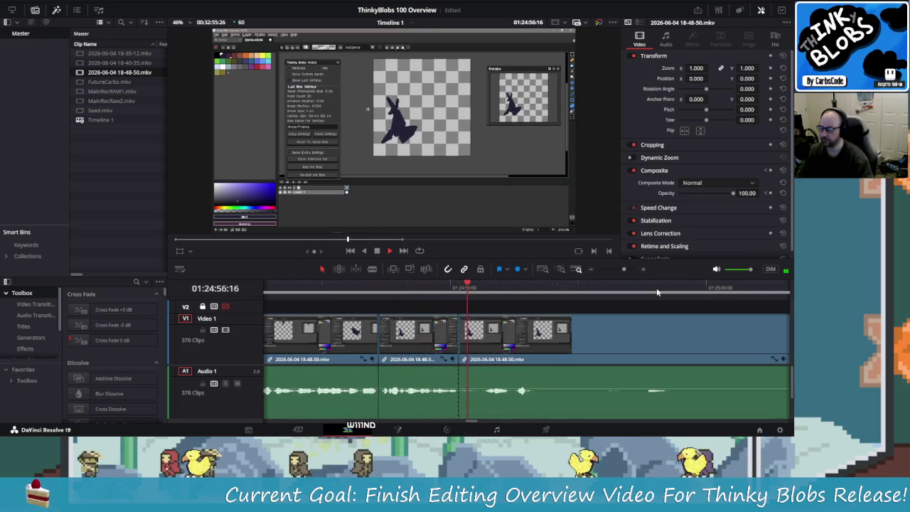
key(l)
key(l)
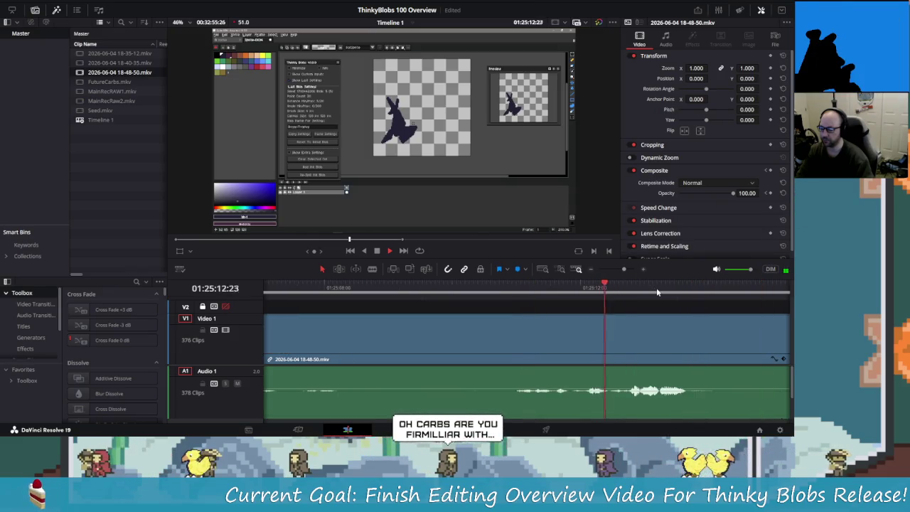
key(j)
key(j)
key(l)
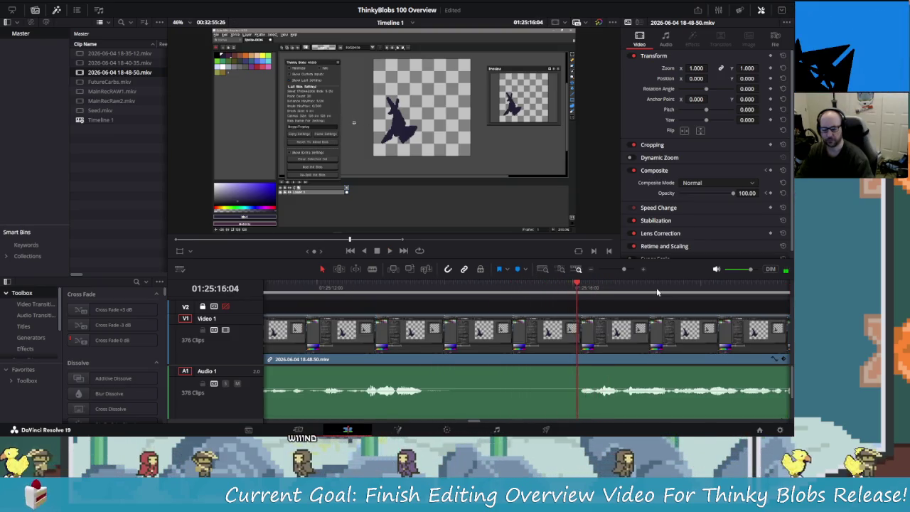
key(ctrl+b)
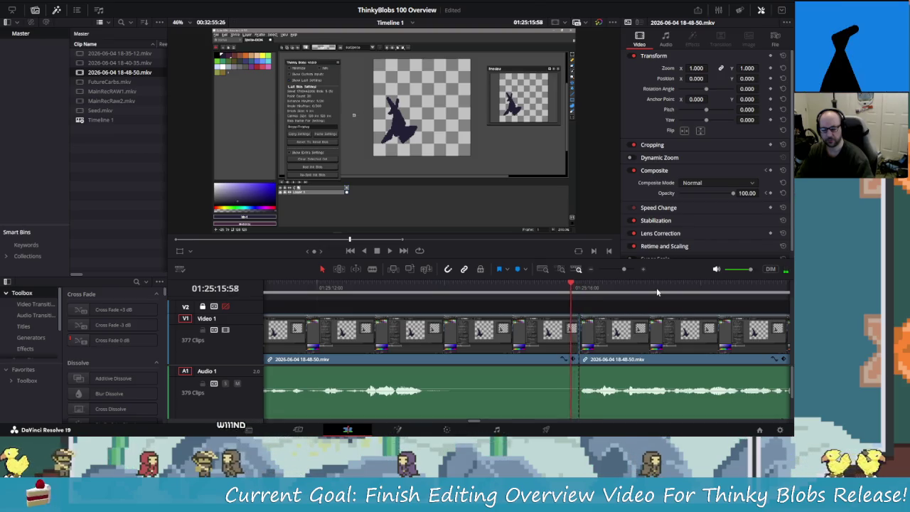
key(Delete)
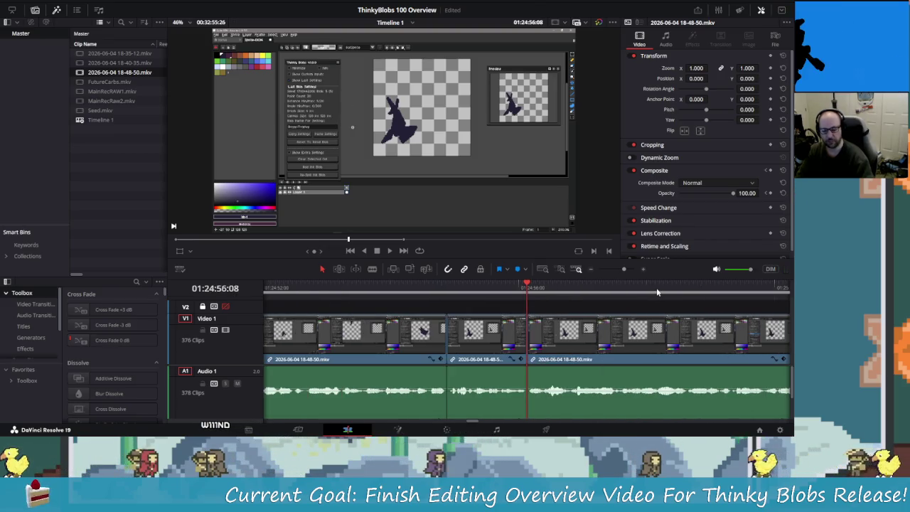
key(Left)
key(Left)
key(Left)
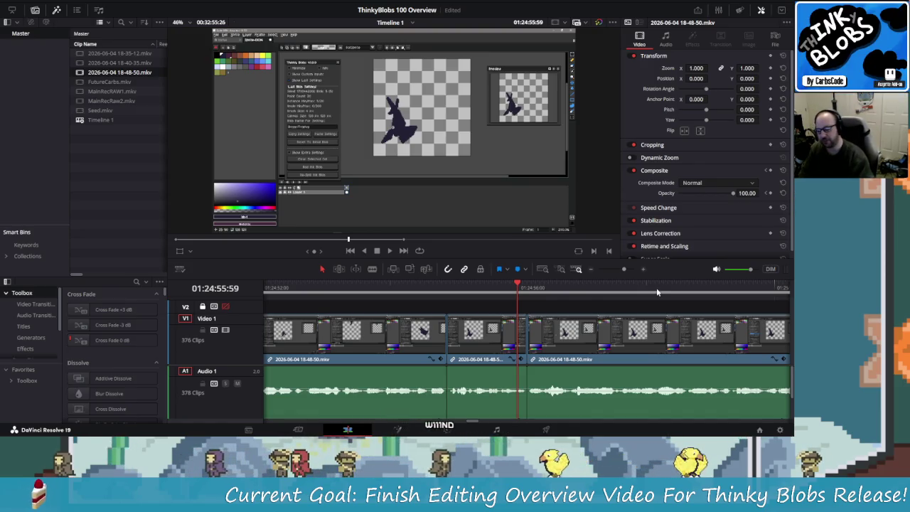
key(shift+Left)
key(shift+Left)
key(shift+Left)
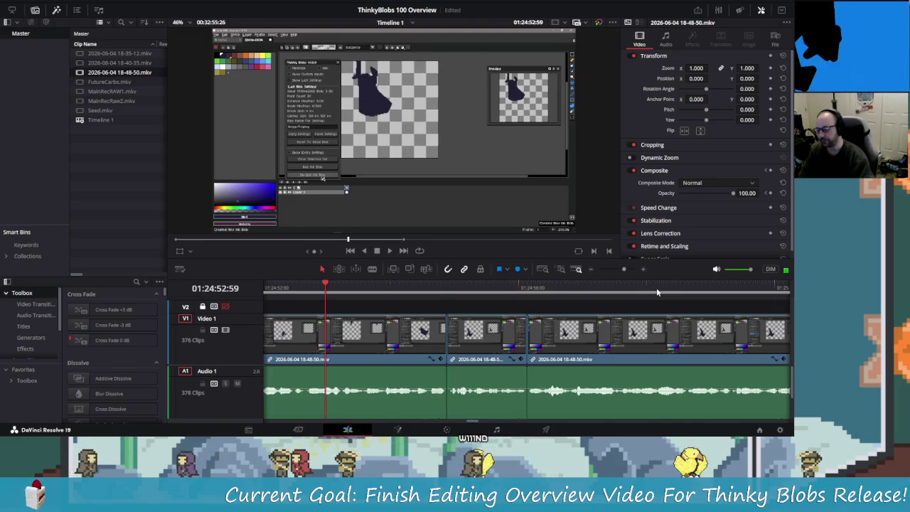
key(space)
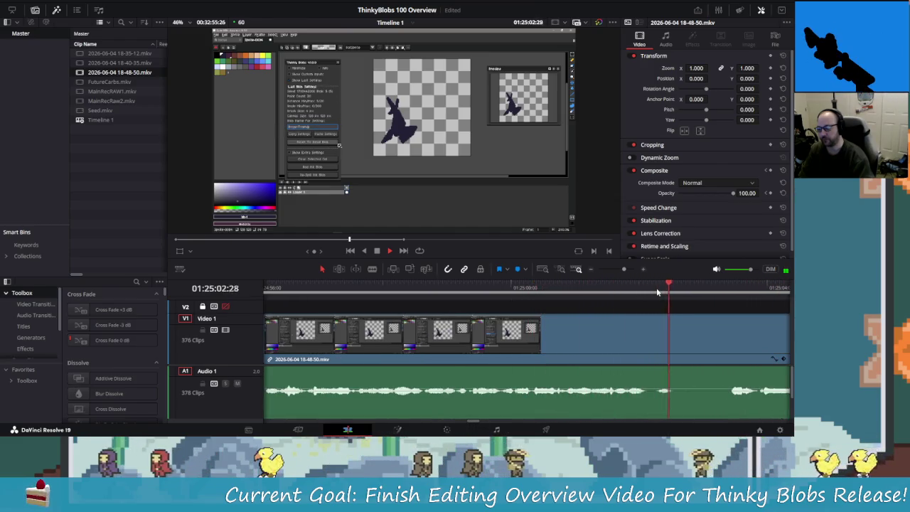
key(shift+Left)
key(shift+Left)
key(shift+Left)
key(shift+Left)
key(shift+Left)
key(shift+Left)
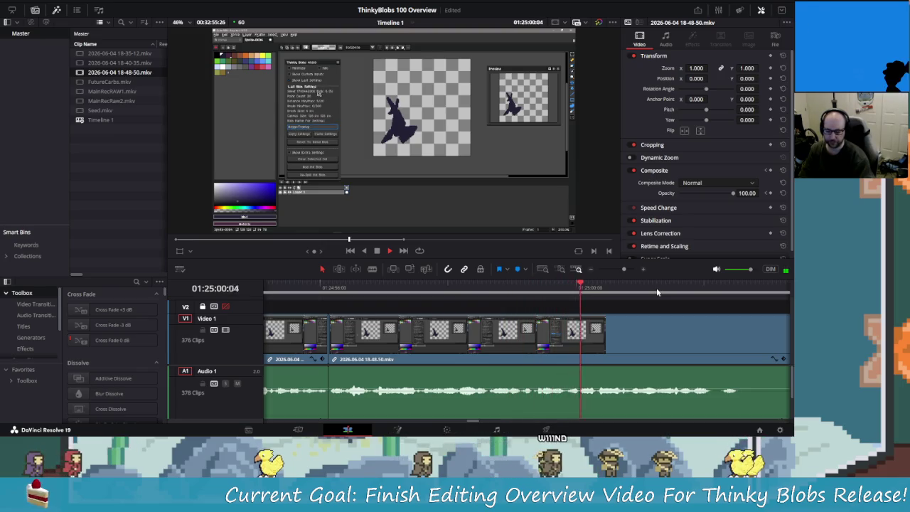
Step: Split the clip at 01:25:01:17
click(657, 291)
key(ctrl+b)
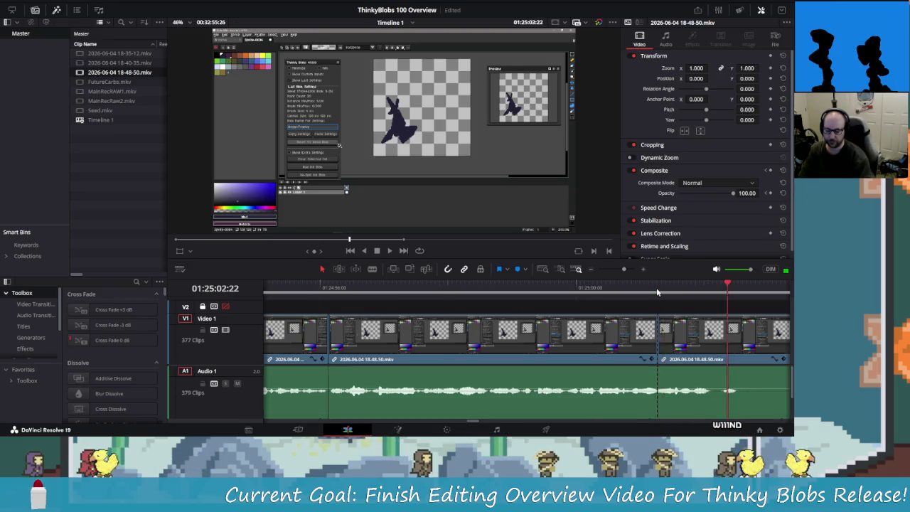
key(Down)
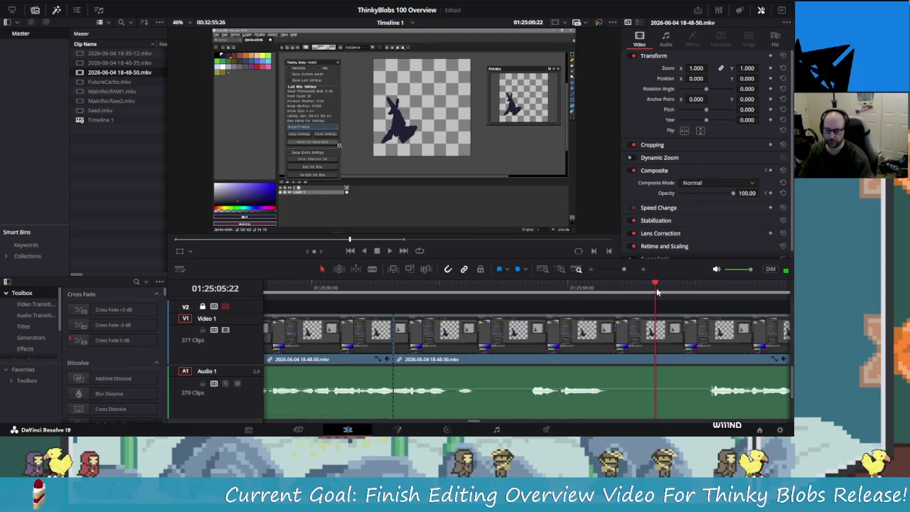
key(Left)
key(Left)
key(Left)
key(Left)
key(Left)
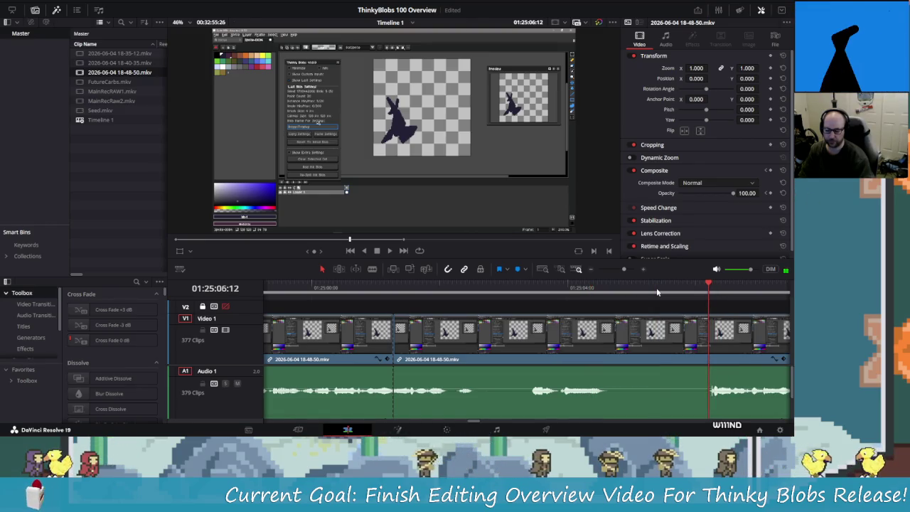
key(space)
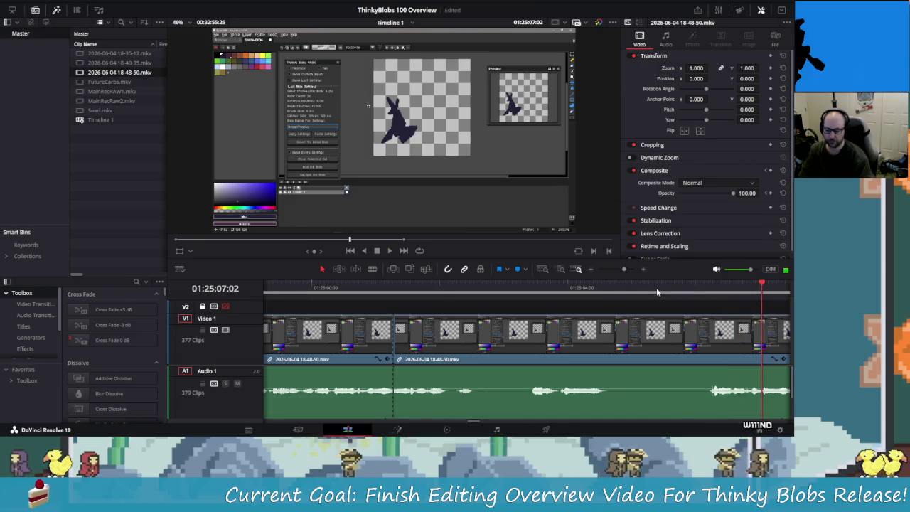
Step: Add another split about a second earlier in the 18-48-50.mkv footage
key(shift+Left)
key(Right)
key(Right)
key(Right)
key(ctrl+b)
key(shift+Left)
key(shift+Left)
key(shift+Left)
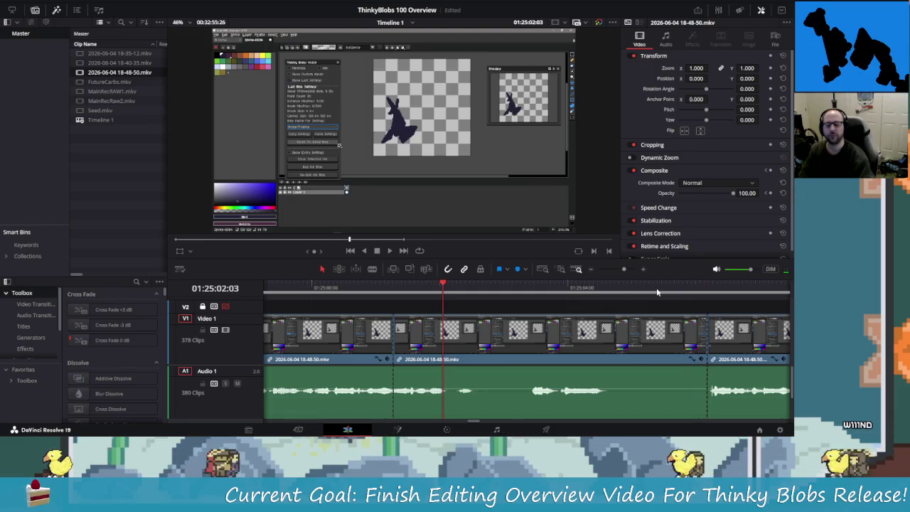
key(shift+Left)
key(shift+Left)
key(shift+Left)
key(shift+Left)
key(shift+Left)
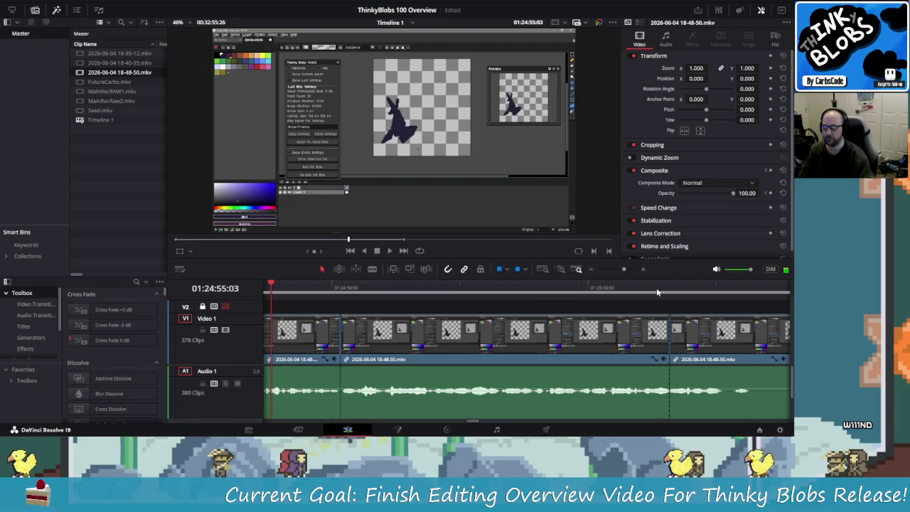
Step: Split at the frame-stepped cut point and ripple-delete the two unwanted sections
key(space)
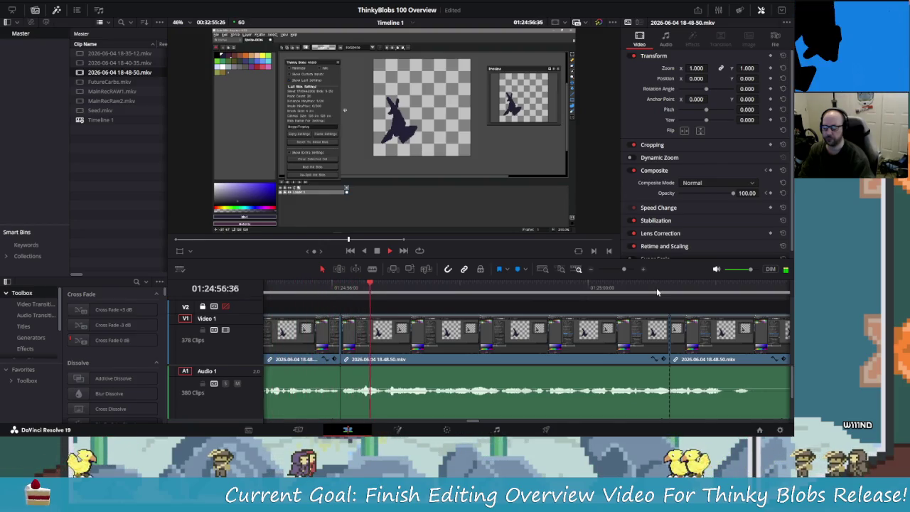
key(space)
key(Left)
key(Left)
key(Left)
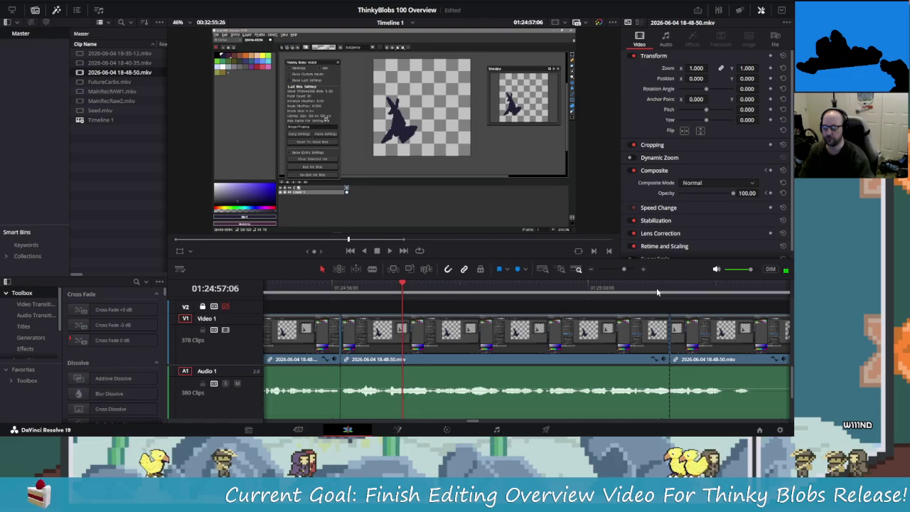
key(Left)
key(Left)
key(Left)
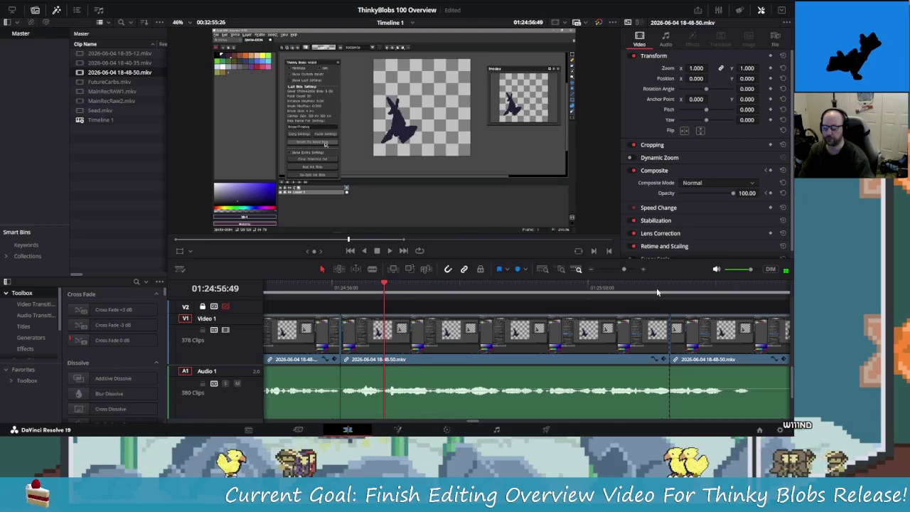
key(ctrl+b)
key(Right)
key(Right)
key(Right)
key(Right)
key(Right)
key(Right)
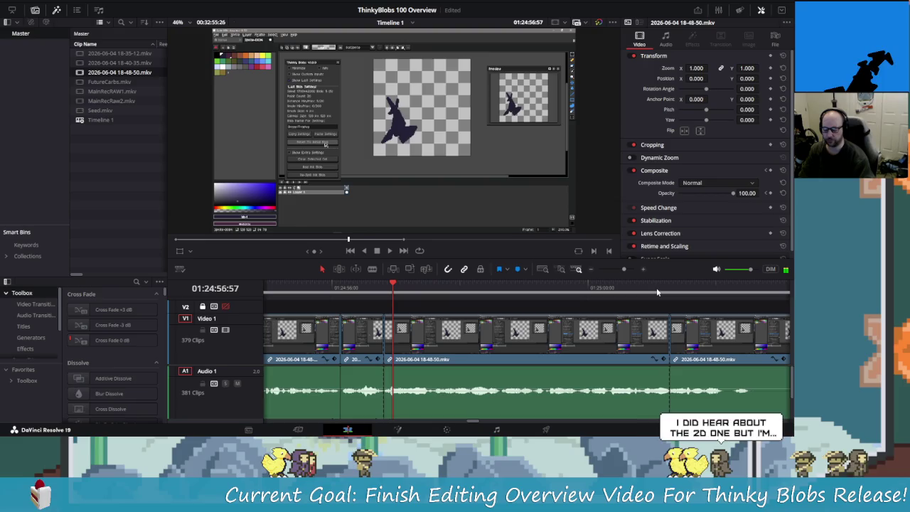
key(Delete)
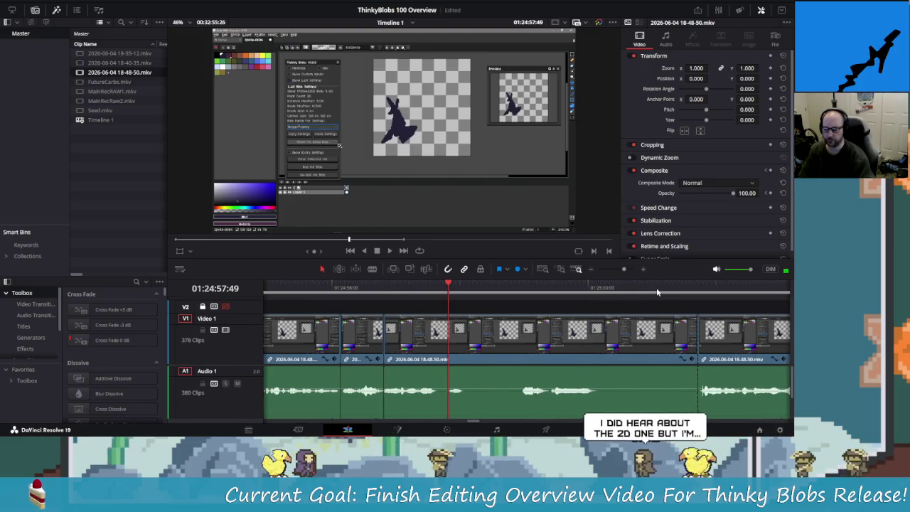
key(Right)
key(Right)
key(Right)
key(Right)
key(Right)
key(Right)
key(Right)
key(Delete)
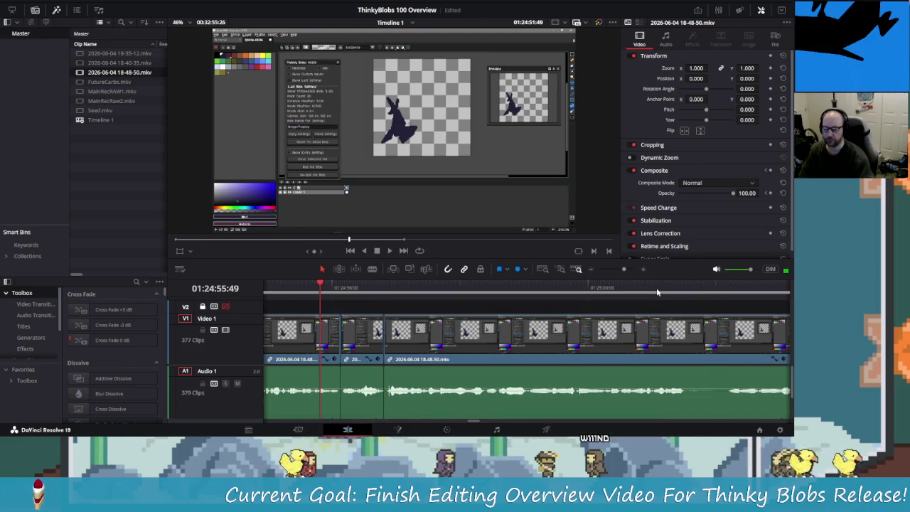
Step: Play the tightened edit and split again where playback stops
key(space)
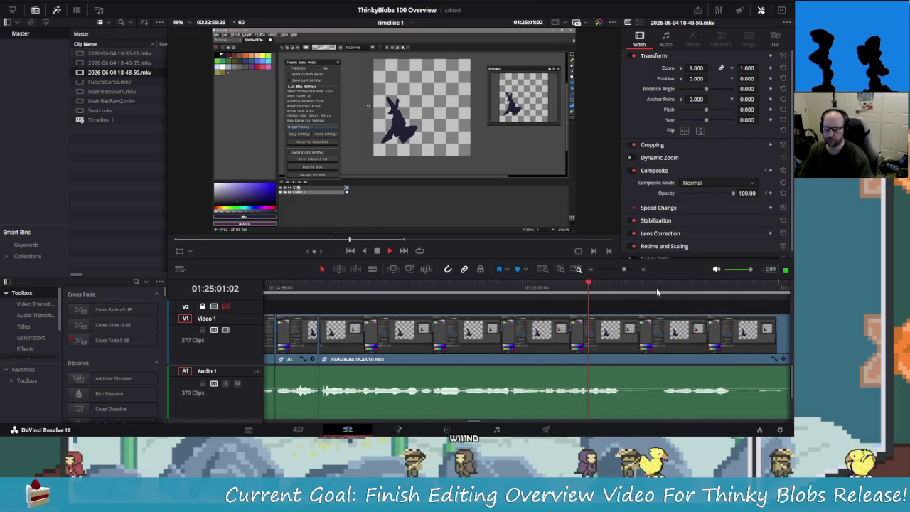
key(space)
key(ctrl+b)
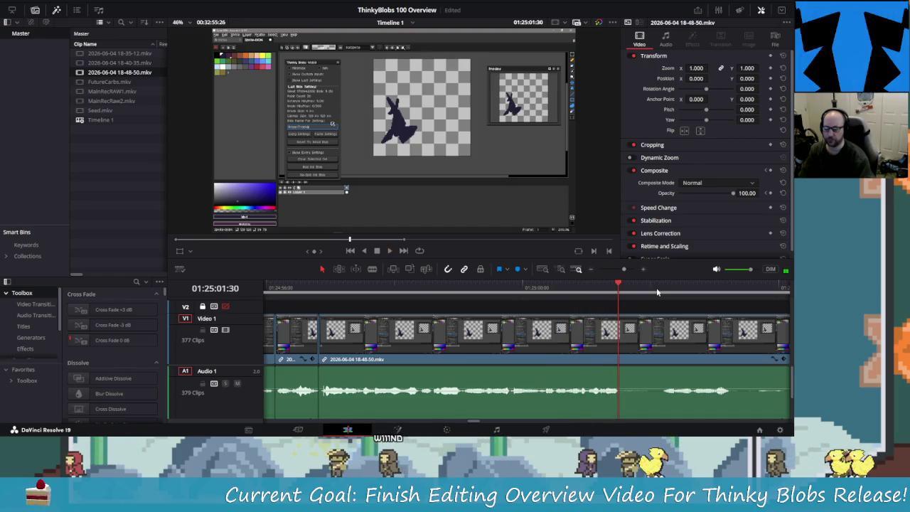
key(space)
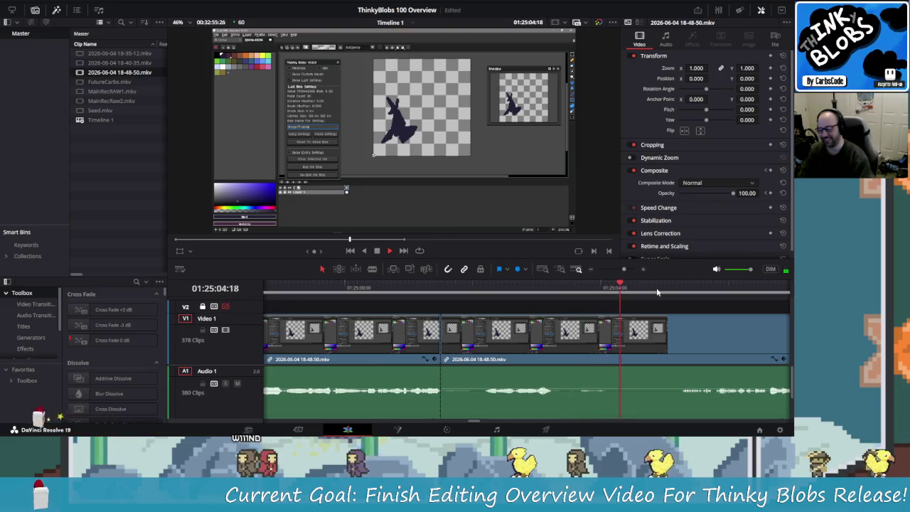
key(space)
key(shift+Right)
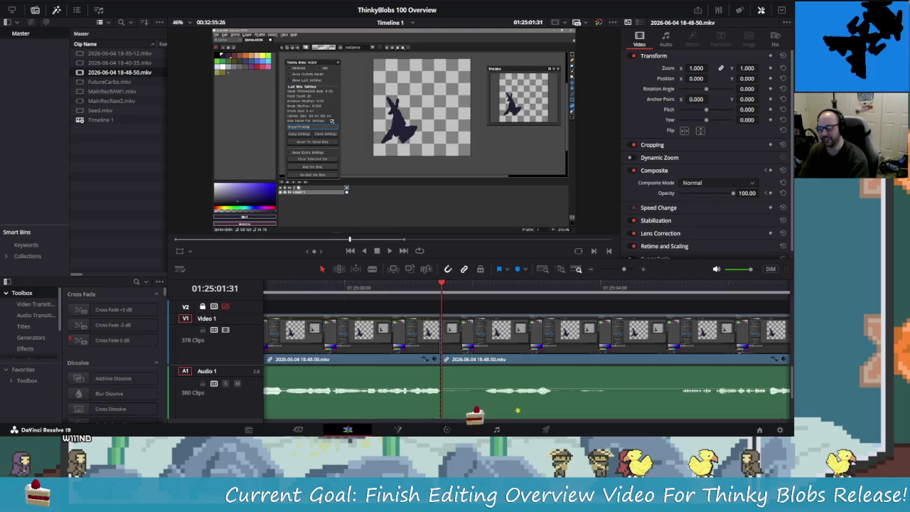
Step: Play from 01:25:00:26 through the end of the 18-48-50.mkv recording
click(764, 270)
click(386, 288)
key(space)
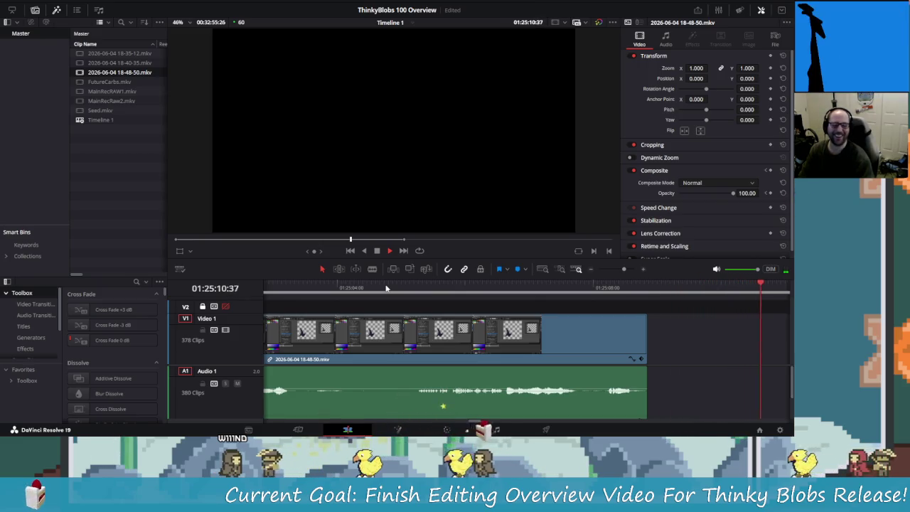
key(shift+Left)
key(shift+Left)
key(space)
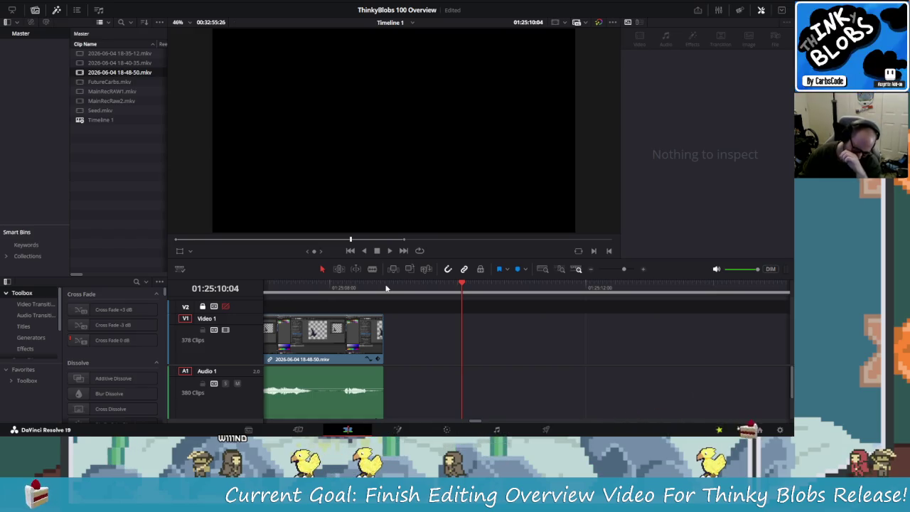
key(shift+Left)
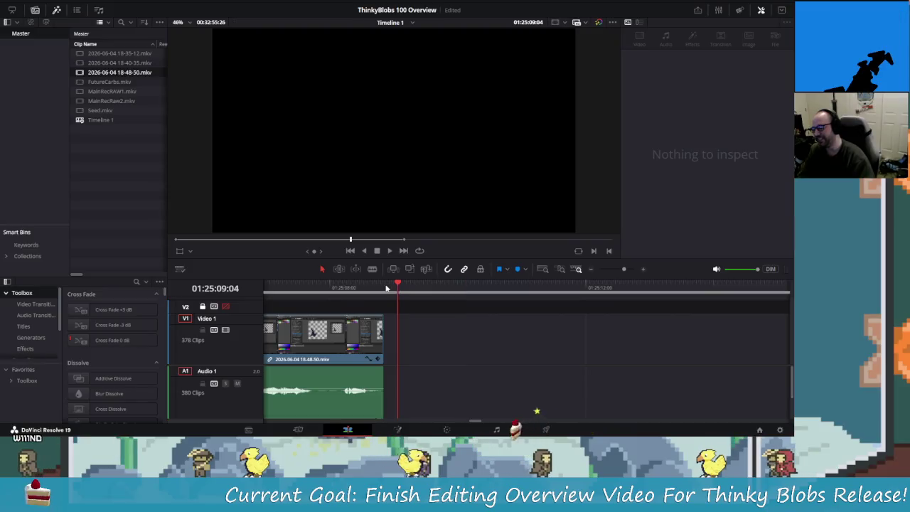
key(shift+Left)
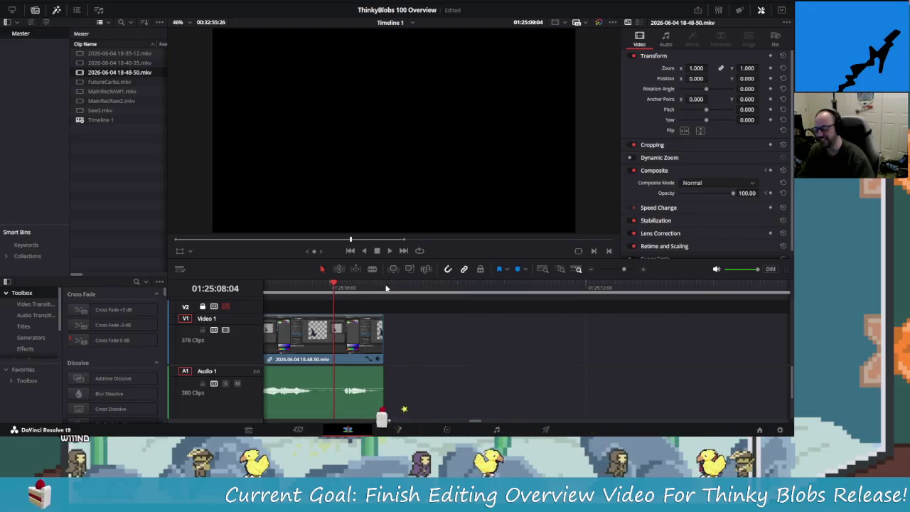
key(shift+Left)
key(shift+Left)
key(shift+Left)
key(shift+Left)
key(shift+Left)
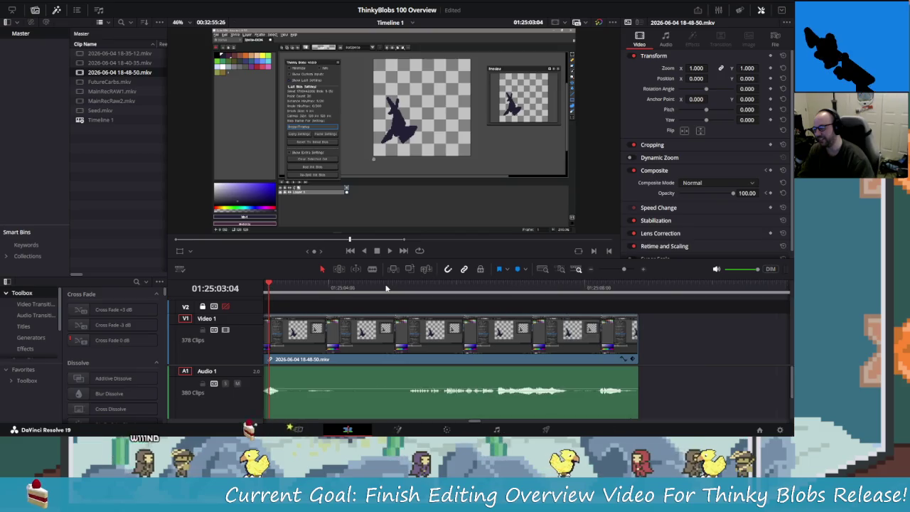
key(shift+Left)
key(shift+Left)
key(shift+Left)
key(shift+Left)
key(space)
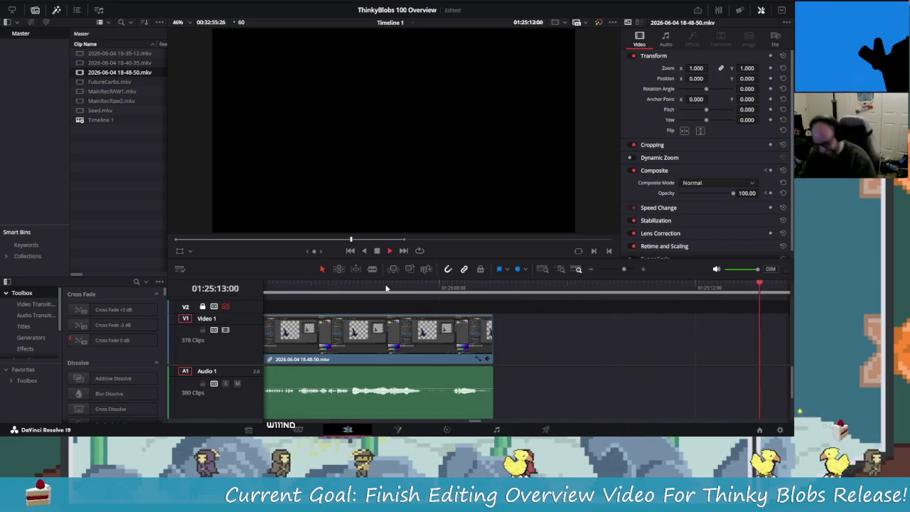
key(space)
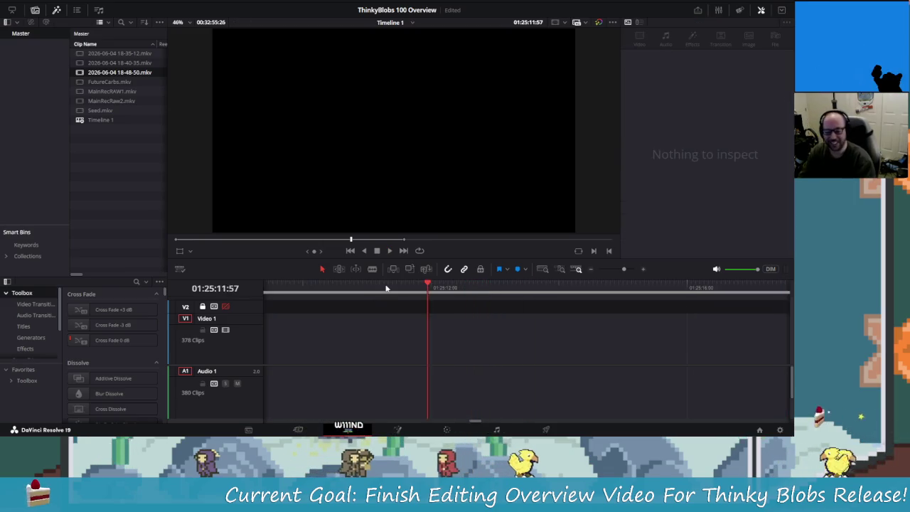
Step: Pin down the cut point near the clip's end and select the unwanted tail piece
key(shift+Left)
key(shift+Left)
key(shift+Left)
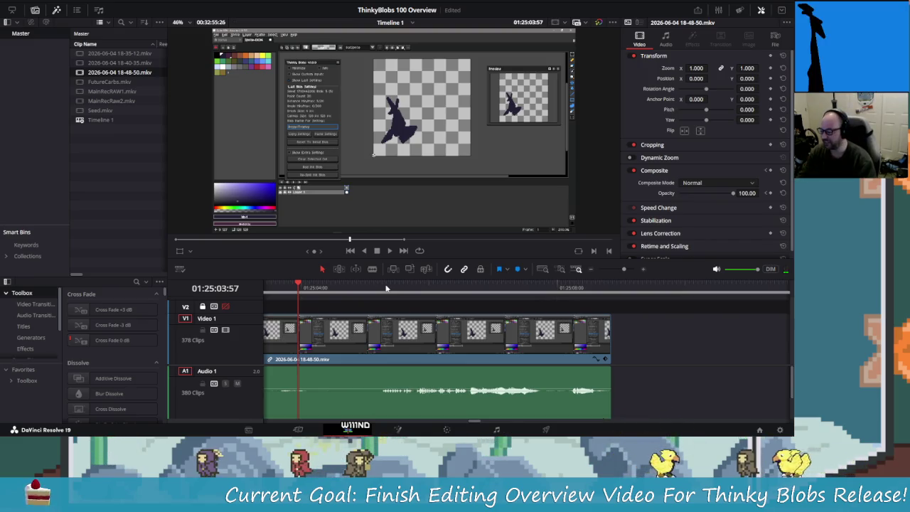
key(shift+Left)
key(shift+Left)
key(shift+Left)
key(shift+Left)
key(shift+Right)
key(shift+Right)
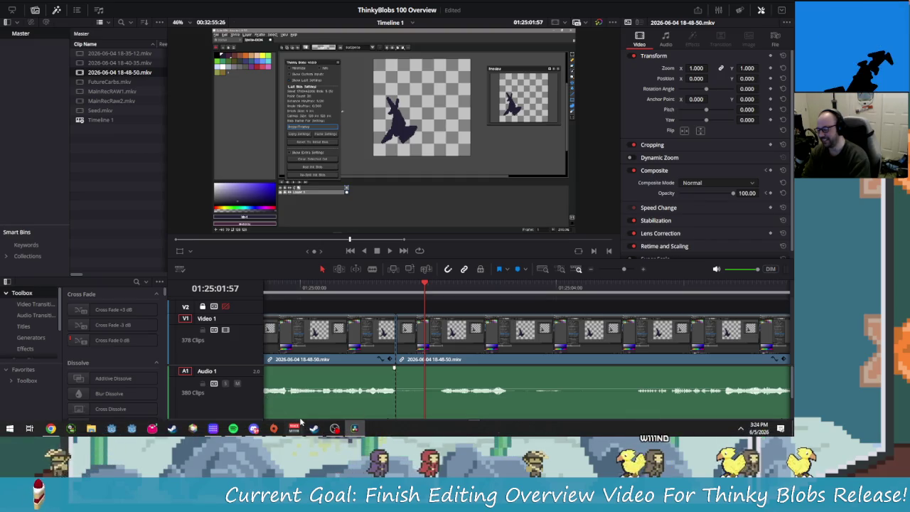
key(shift+Right)
key(shift+Right)
key(shift+Right)
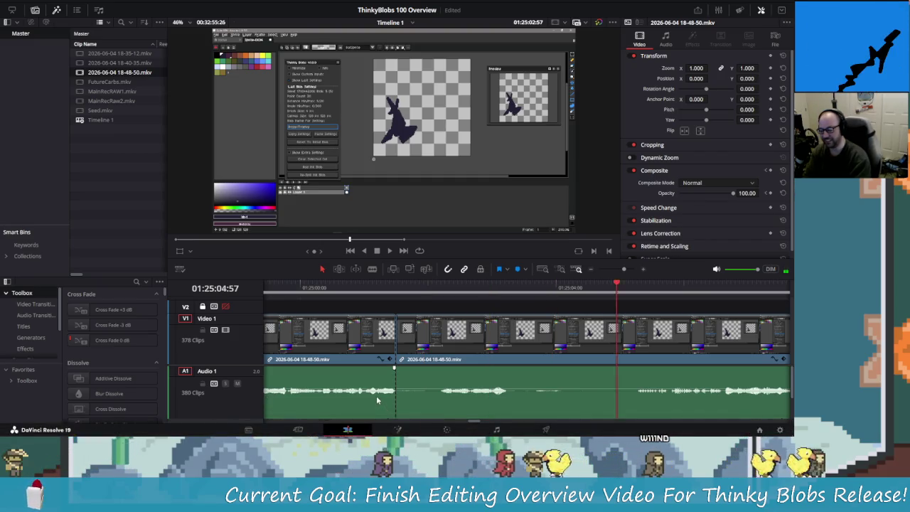
scroll(376, 395, right, 3)
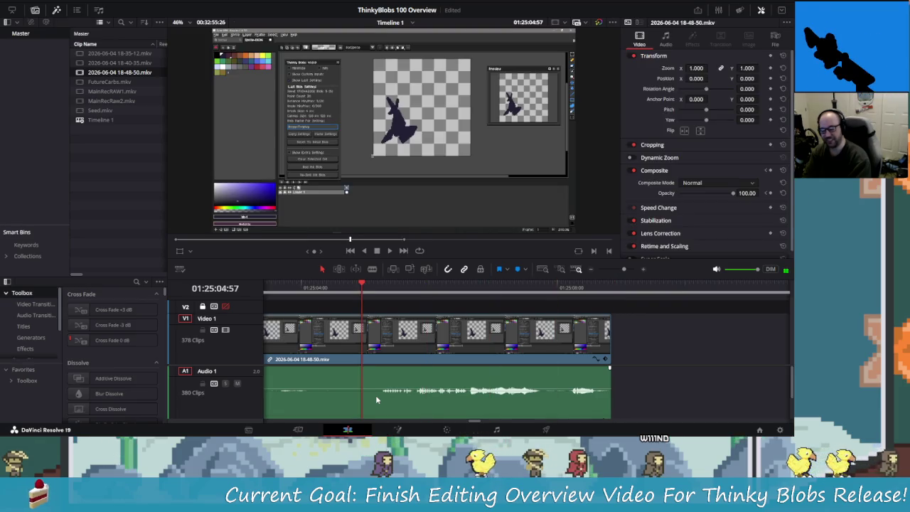
key(space)
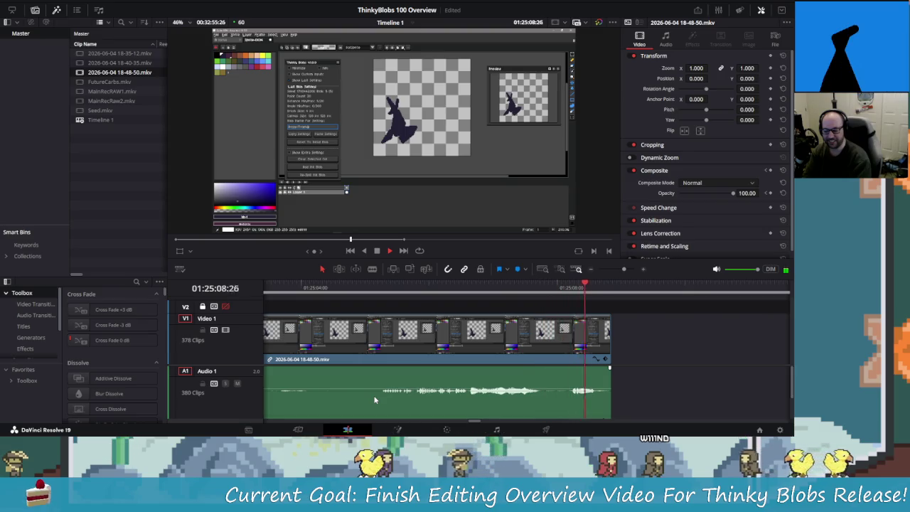
key(space)
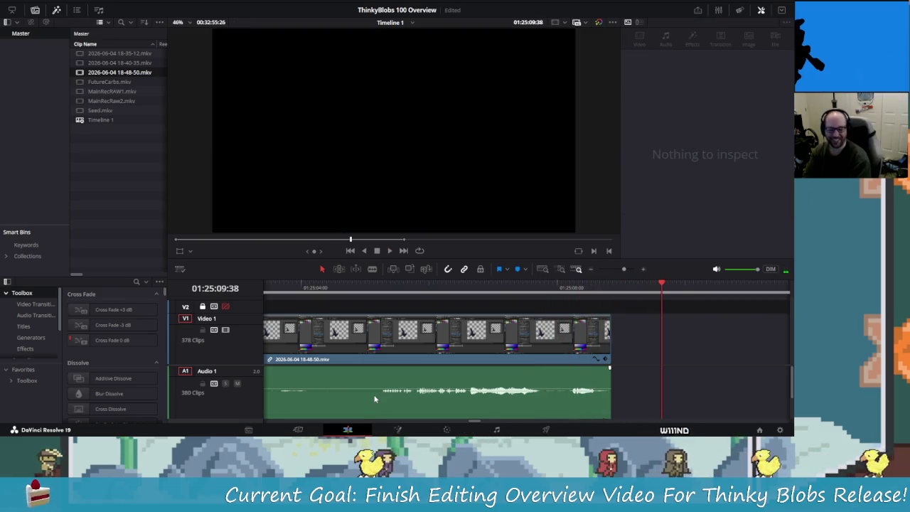
key(shift+Left)
key(shift+Left)
key(shift+Left)
key(shift+Left)
key(shift+Left)
key(shift+Left)
key(shift+Left)
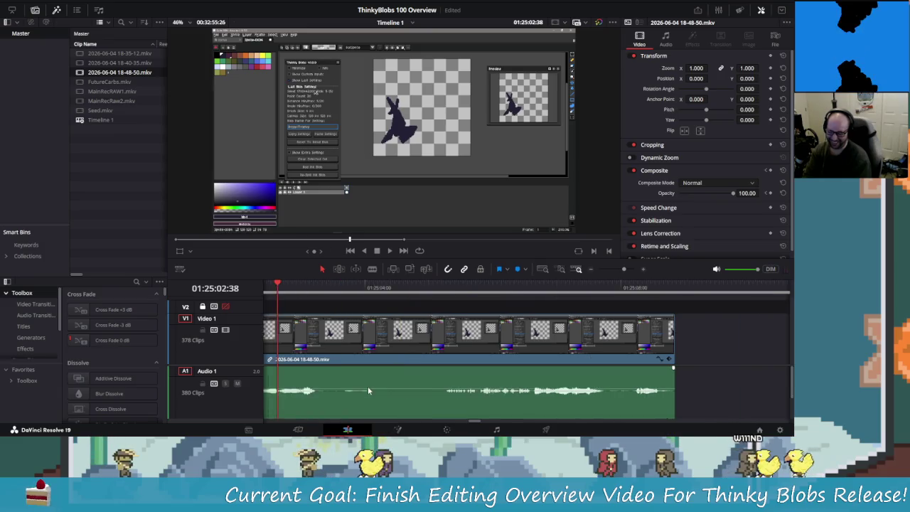
key(shift+Left)
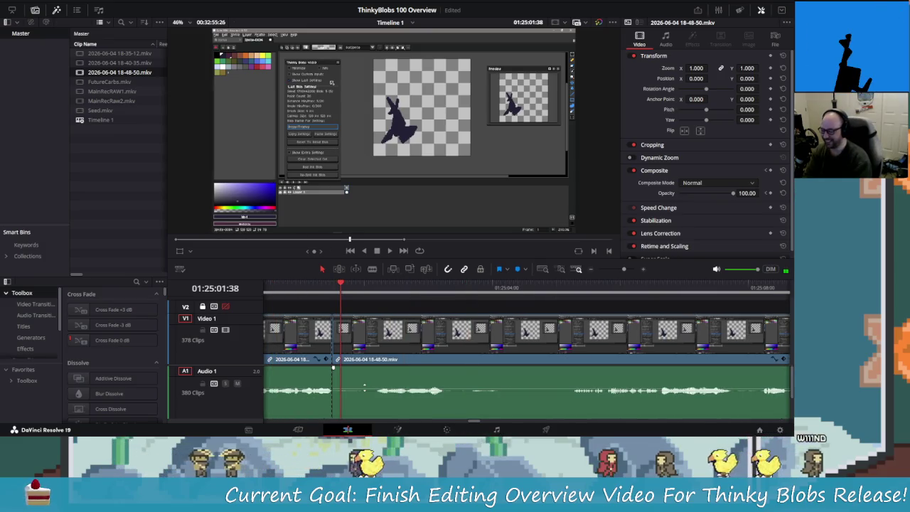
click(427, 350)
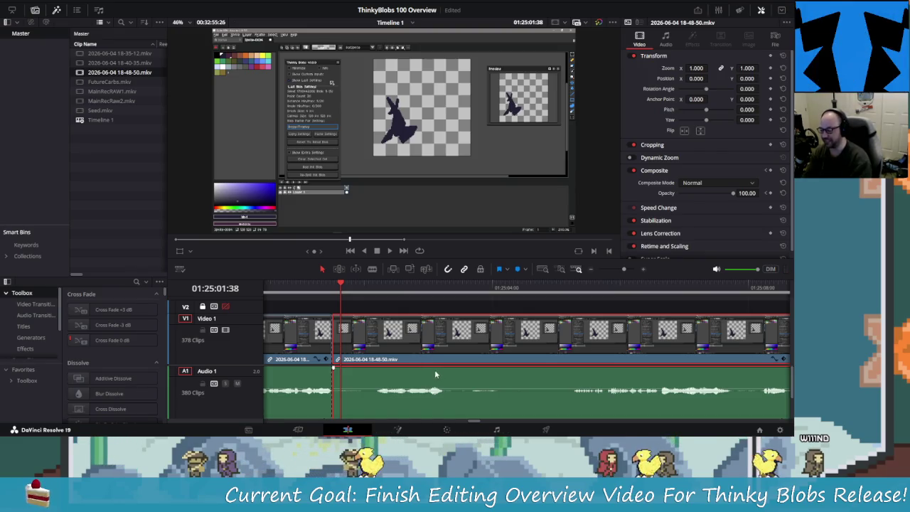
key(Delete)
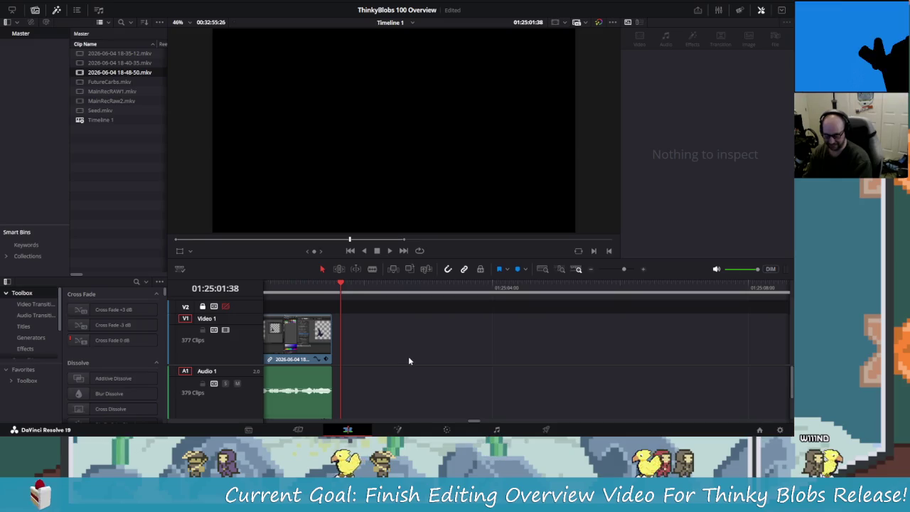
key(ctrl+s)
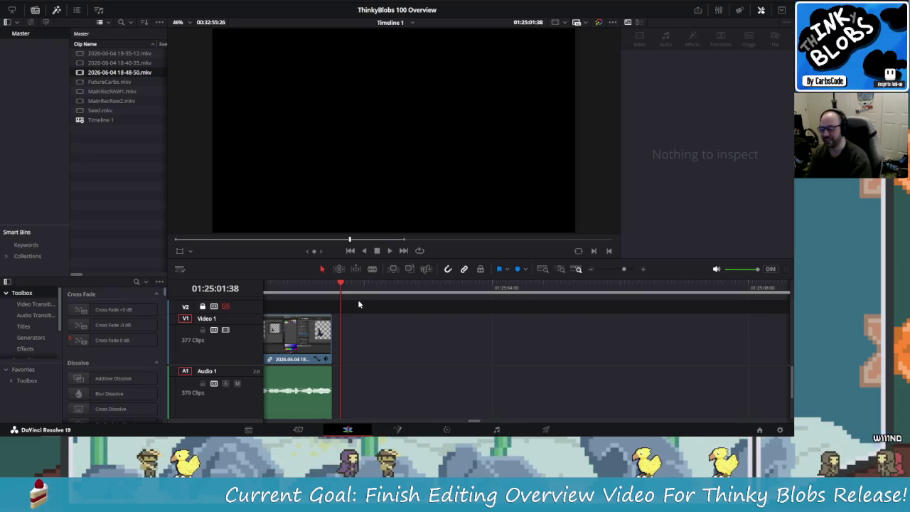
key(ctrl+z)
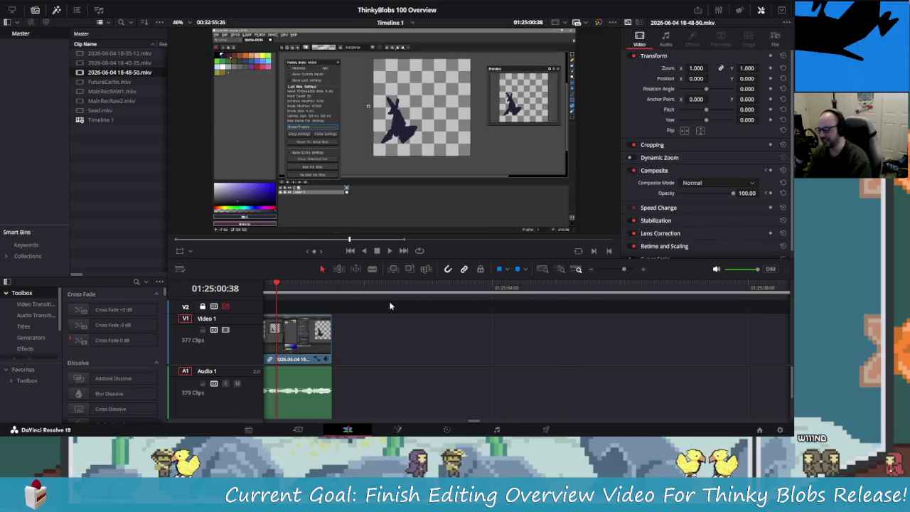
key(ctrl+z)
key(ctrl+z)
key(ctrl+z)
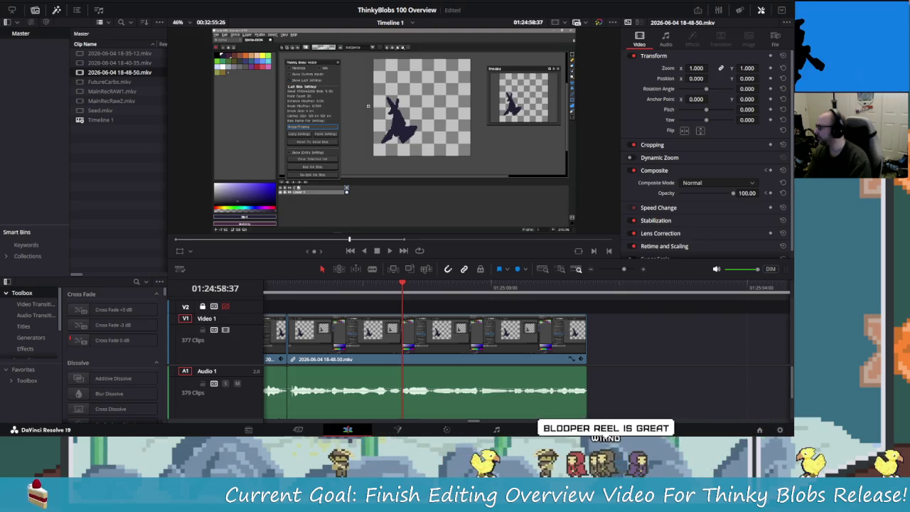
click(338, 287)
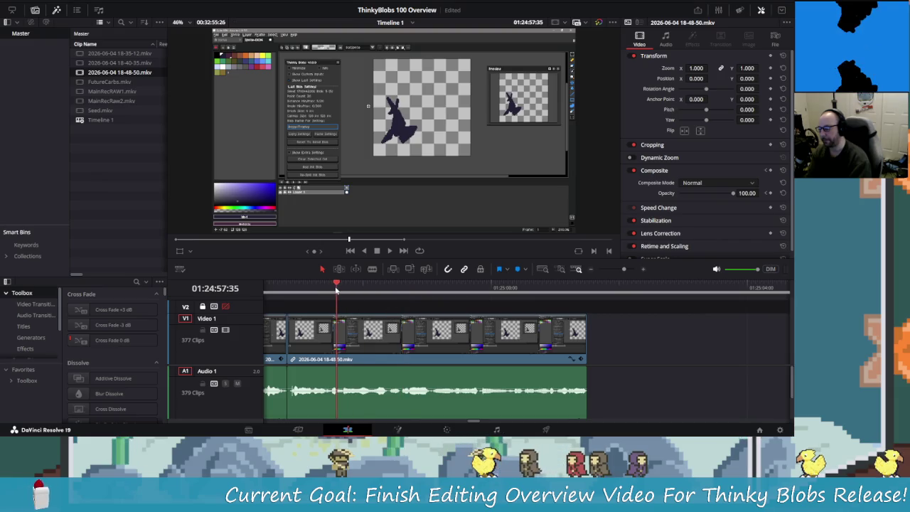
key(space)
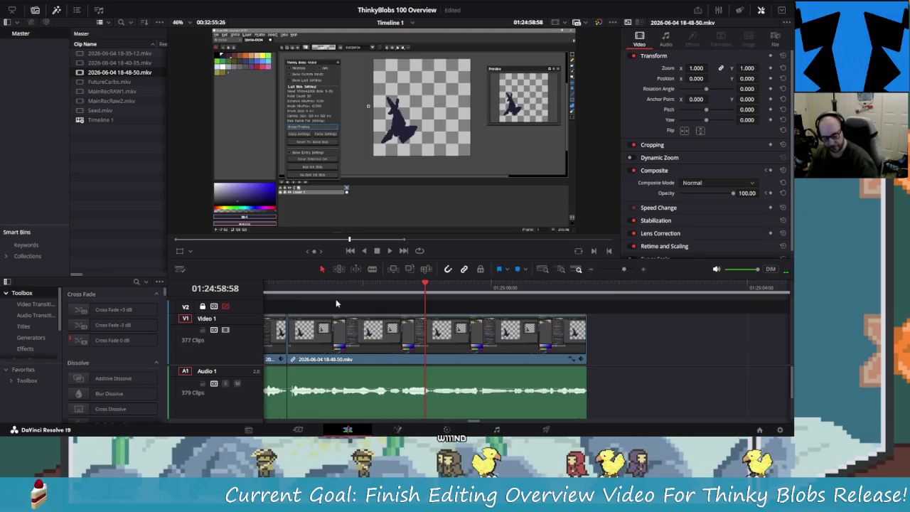
key(ctrl+z)
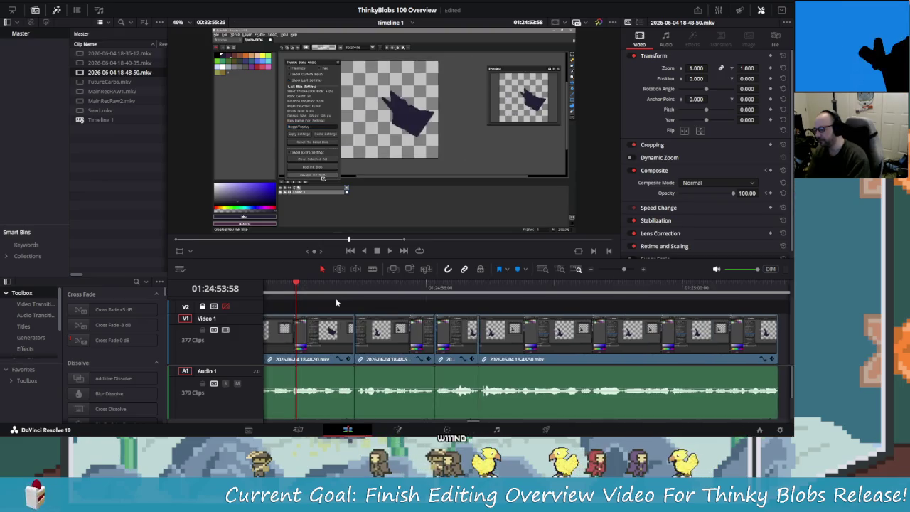
key(space)
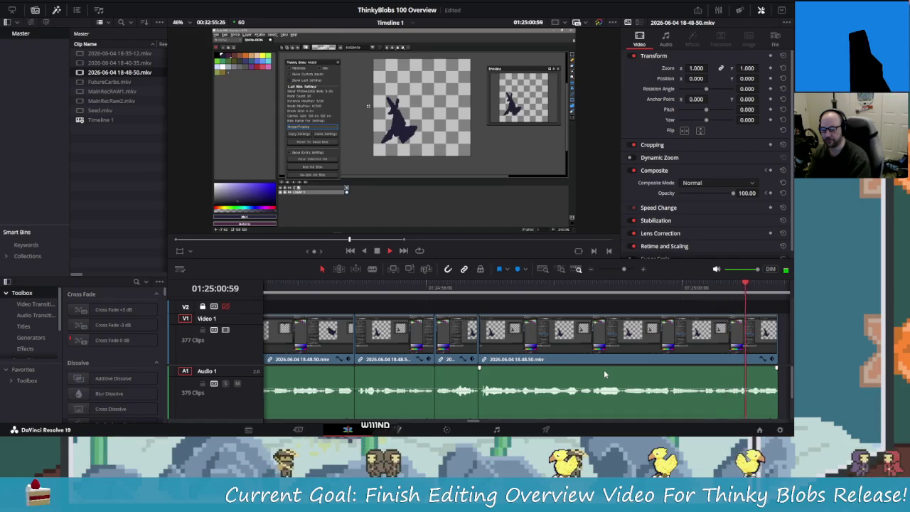
key(space)
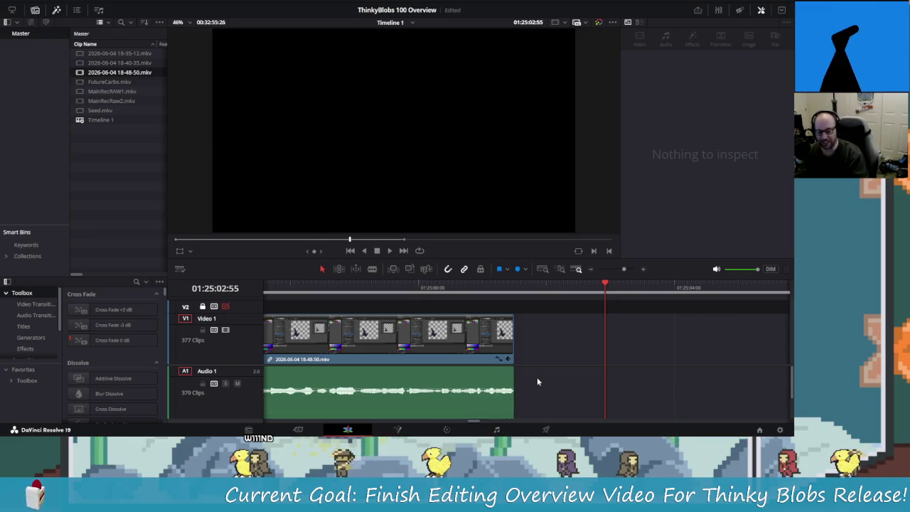
key(shift+Left)
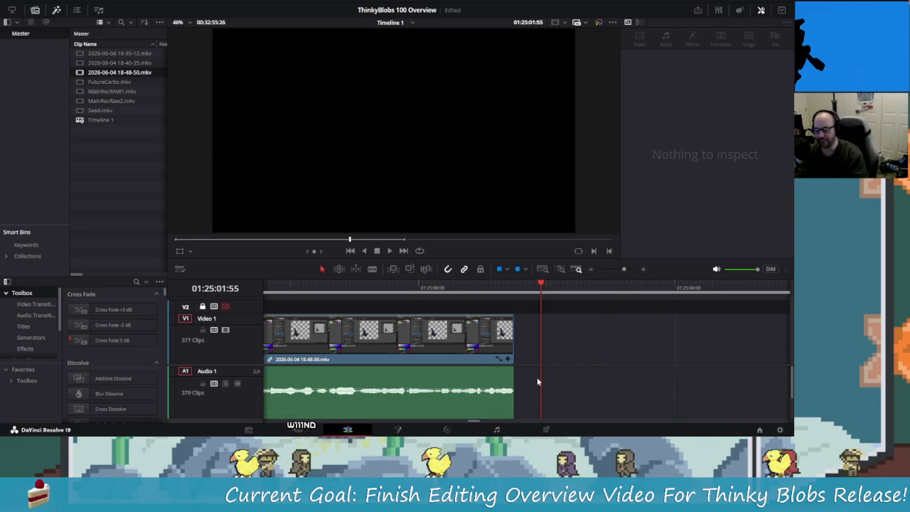
key(shift+Left)
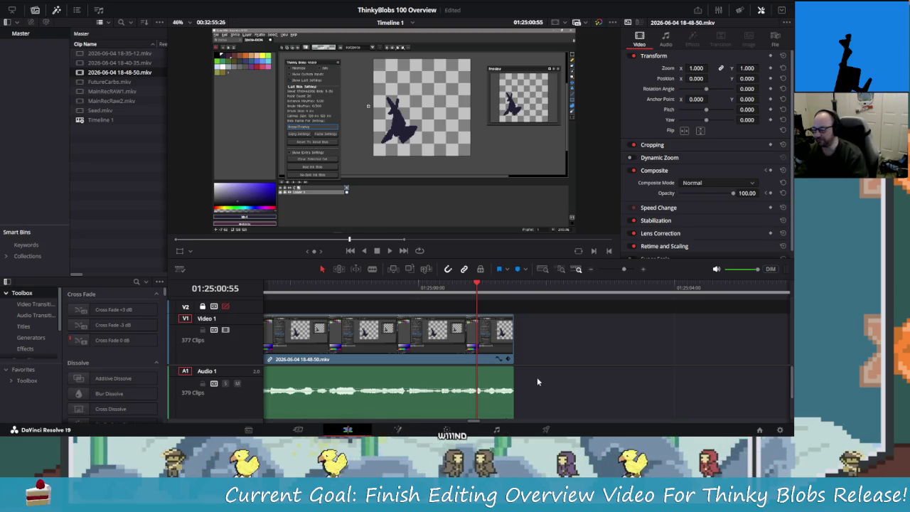
scroll(537, 382, down, 5)
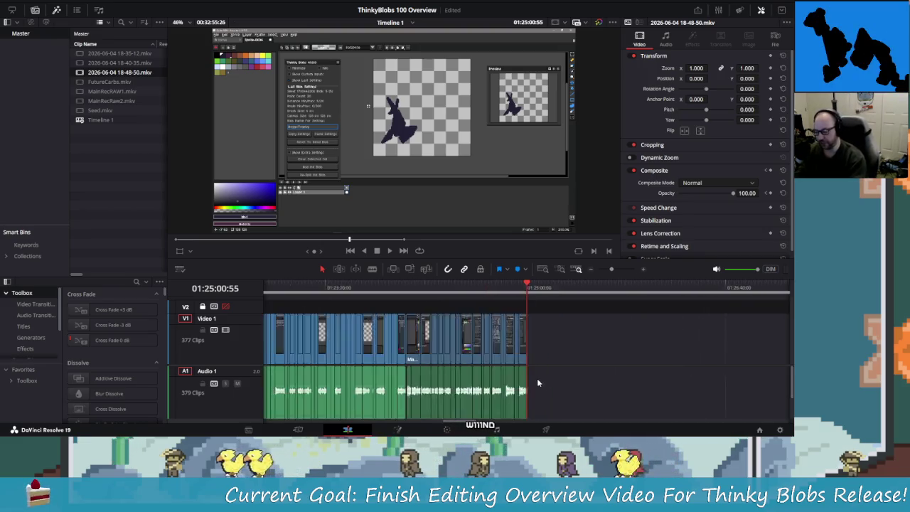
Step: Drag the MainRecRaw2 clip left toward the earlier clips
scroll(537, 381, down, 5)
scroll(537, 382, down, 5)
mouse_move(711, 341)
mouse_down()
mouse_move(479, 346)
mouse_move(484, 341)
mouse_up()
scroll(484, 340, up, 3)
scroll(643, 342, up, 3)
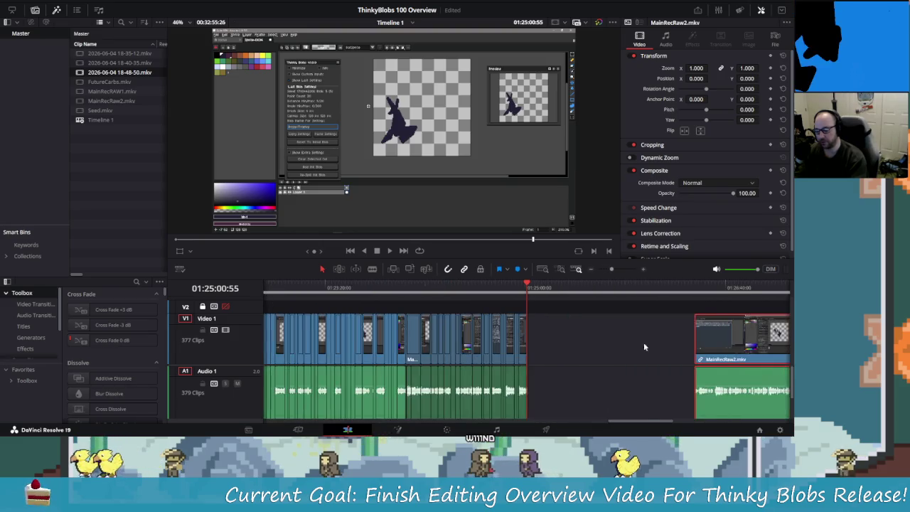
scroll(677, 334, up, 3)
scroll(680, 339, up, 3)
Step: Nudge MainRecRaw2 left until it butts against the 18-48-50 clip's end with no gap
drag(675, 341, 601, 341)
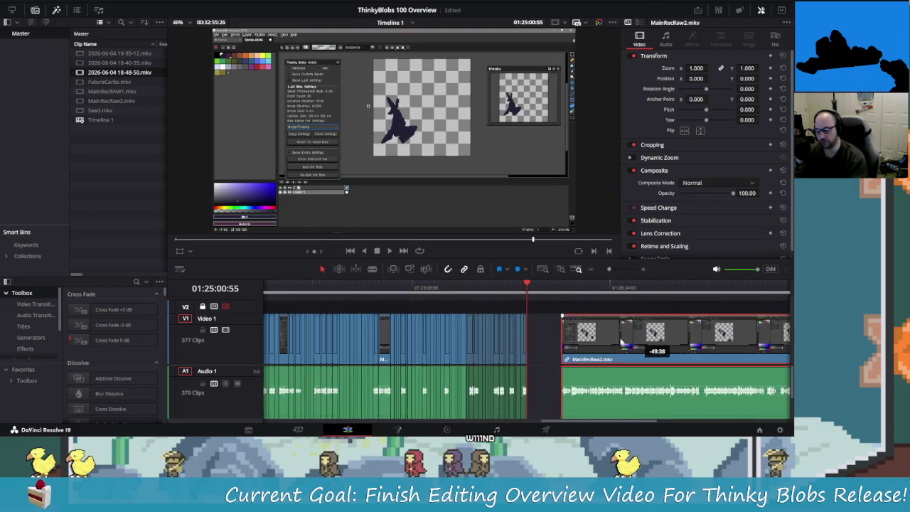
scroll(601, 341, up, 3)
scroll(619, 340, up, 3)
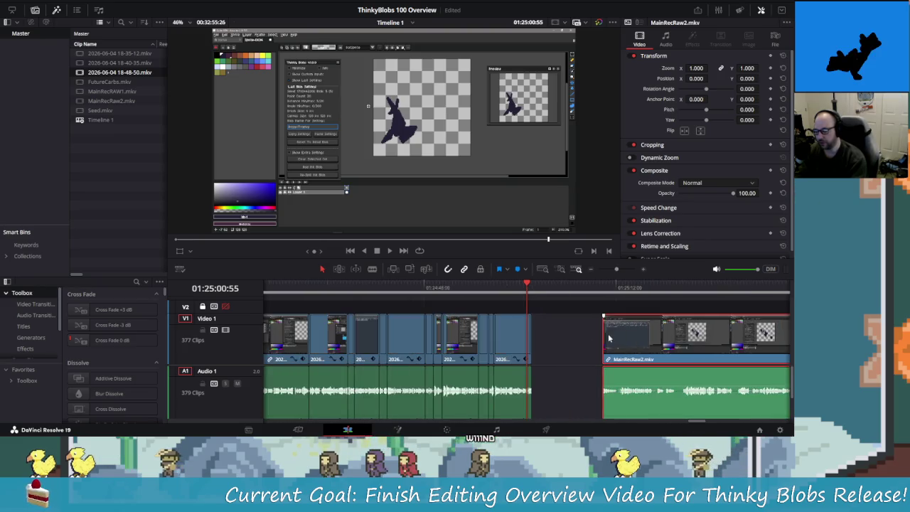
scroll(636, 338, up, 3)
mouse_move(635, 338)
mouse_down()
mouse_move(681, 344)
mouse_move(572, 336)
mouse_up()
scroll(592, 337, up, 3)
scroll(640, 338, up, 3)
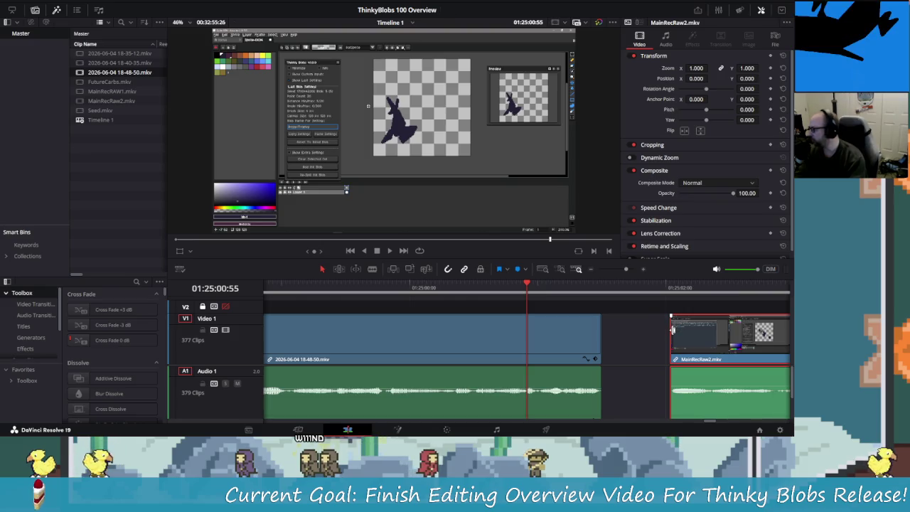
drag(693, 334, 651, 344)
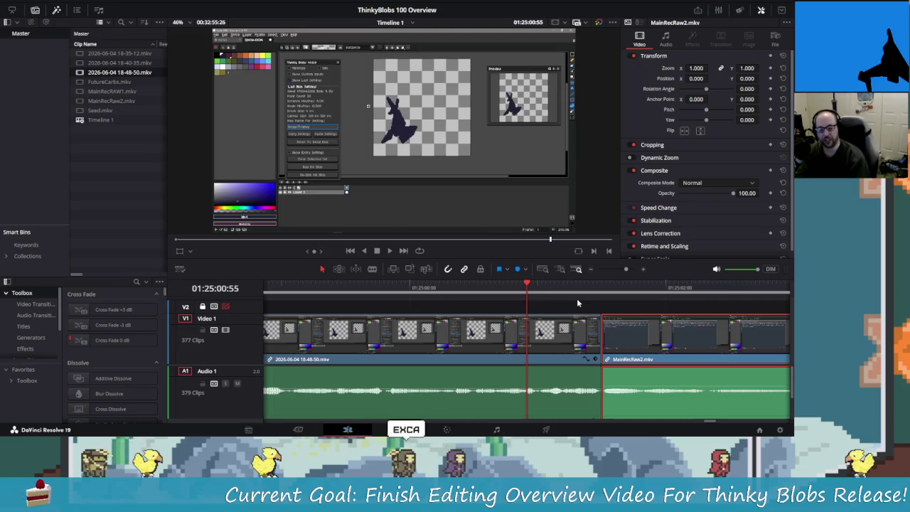
Step: Cut out the first unwanted stretch near the start of MainRecRaw2 and close the gap
key(shift+Right)
key(shift+Left)
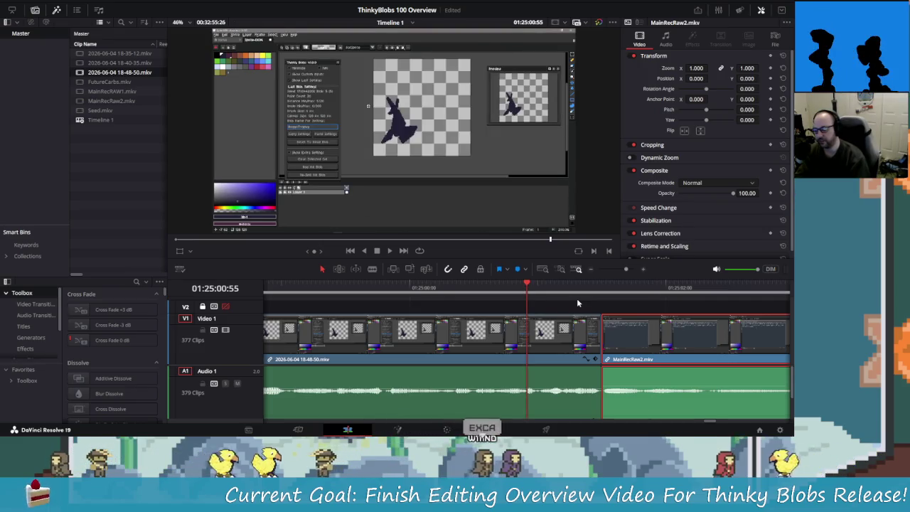
key(shift+Left)
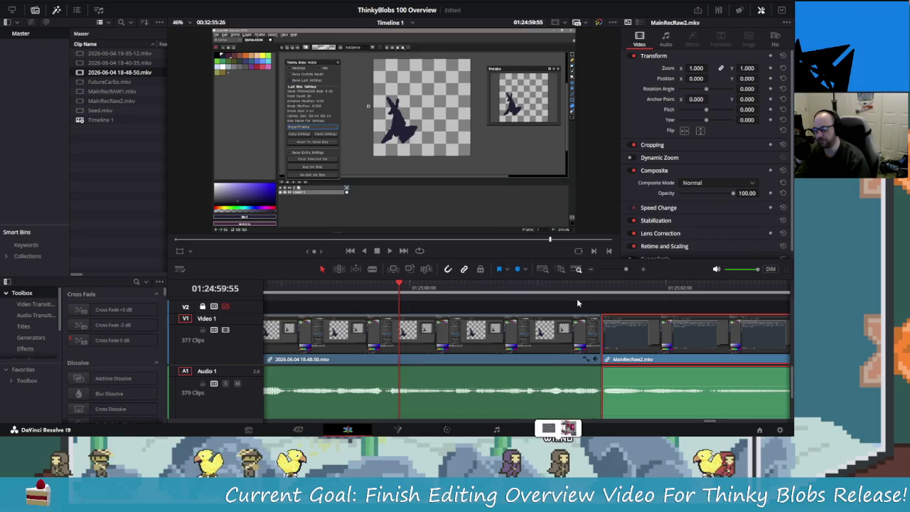
key(space)
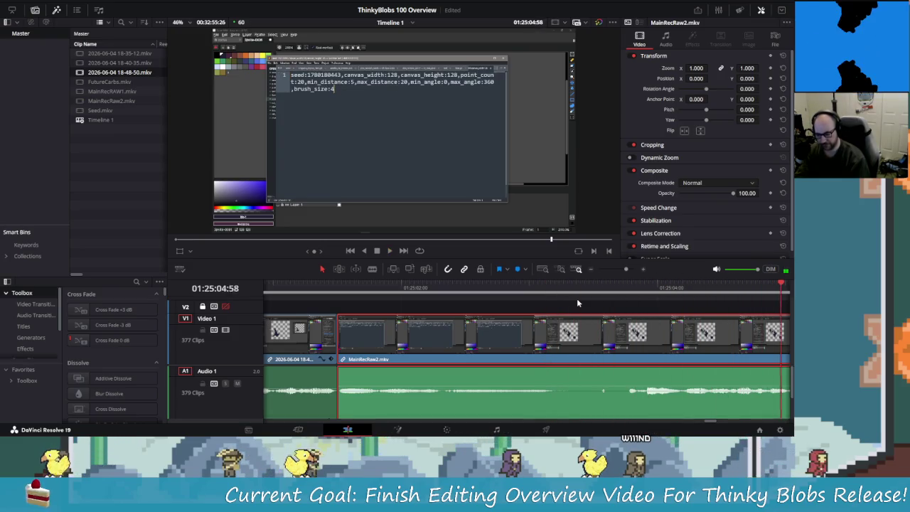
key(ctrl+minus)
key(ctrl+minus)
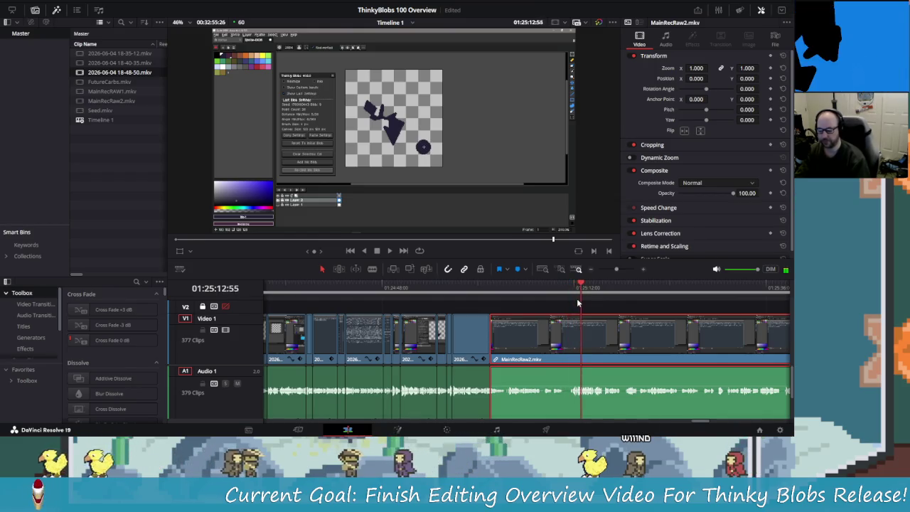
key(j)
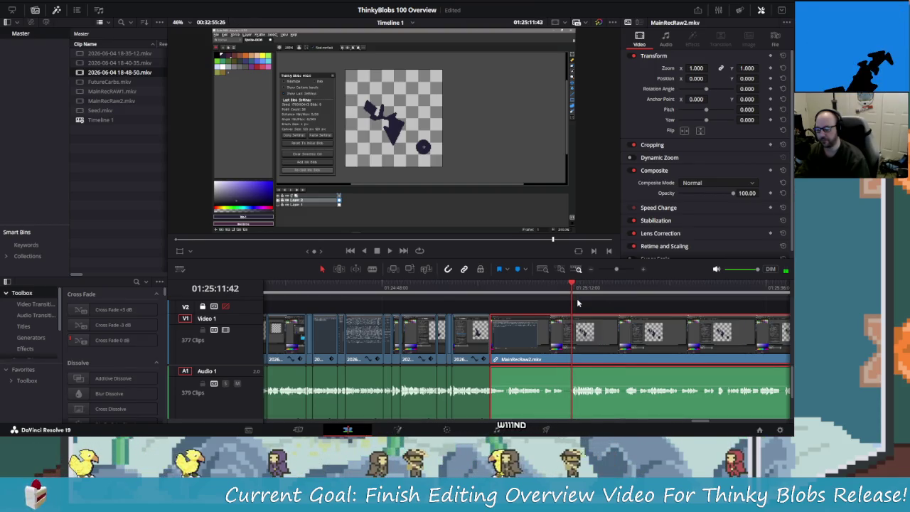
key(ctrl+backslash)
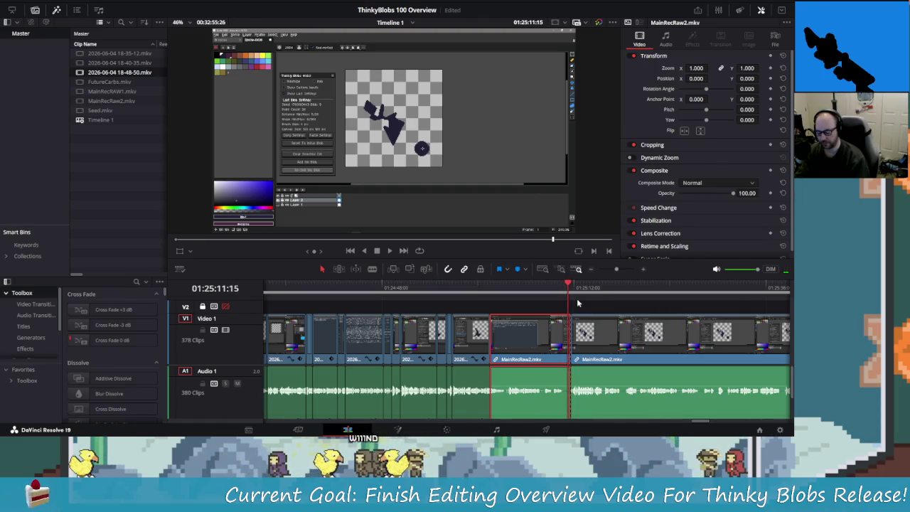
key(Delete)
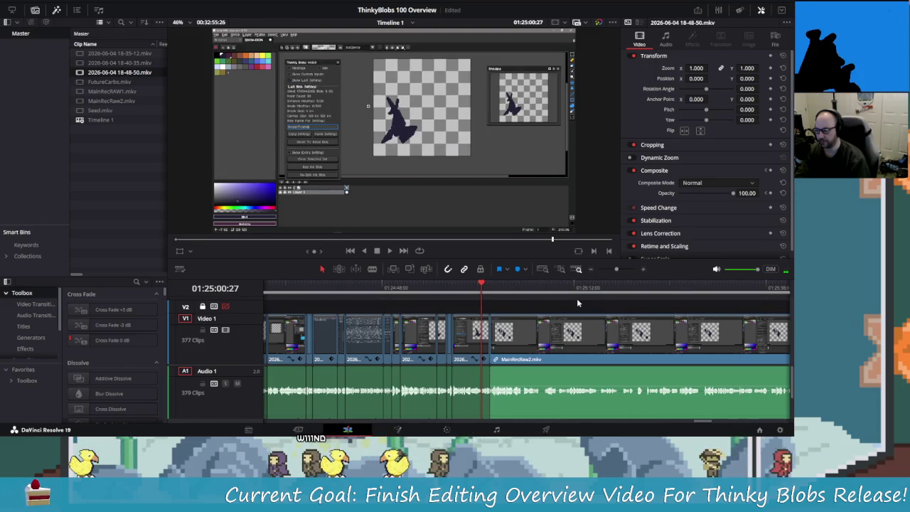
key(j)
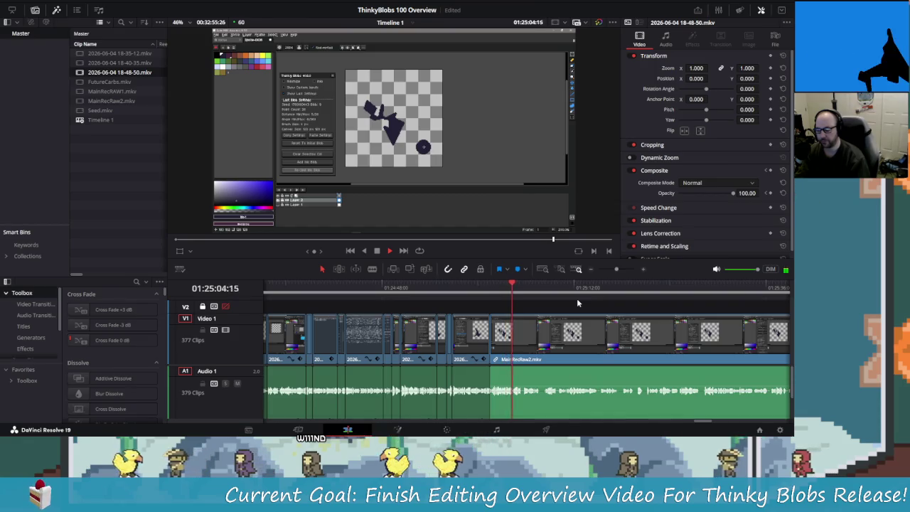
Step: Blade out a second short stretch of MainRecRaw2 and ripple-delete it
key(ctrl+equal)
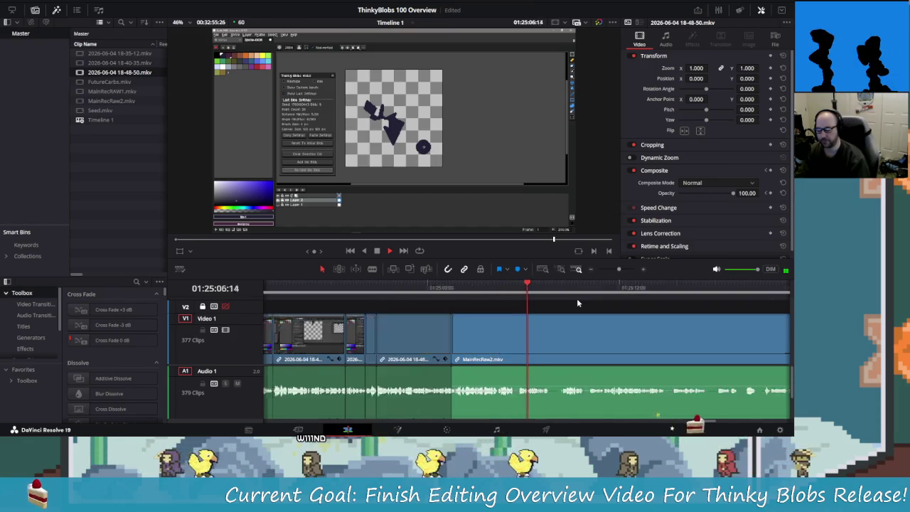
key(ctrl+minus)
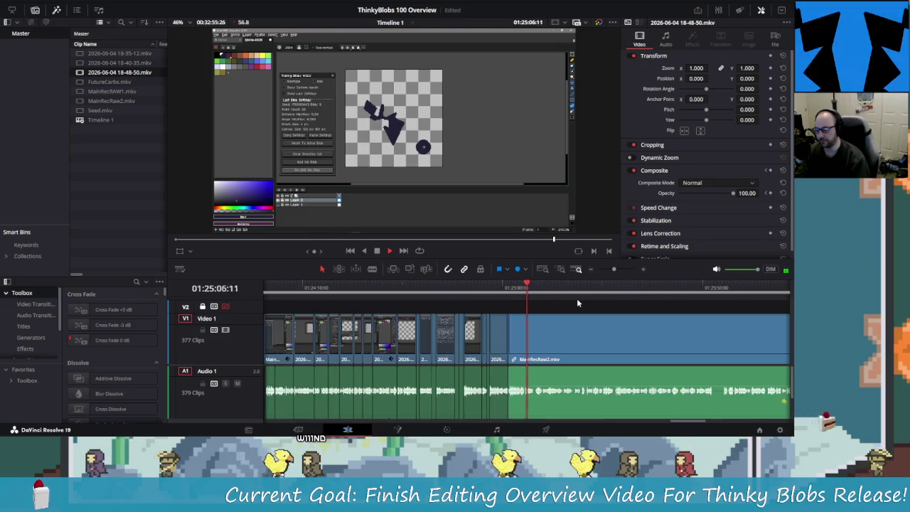
scroll(577, 303, up, 3)
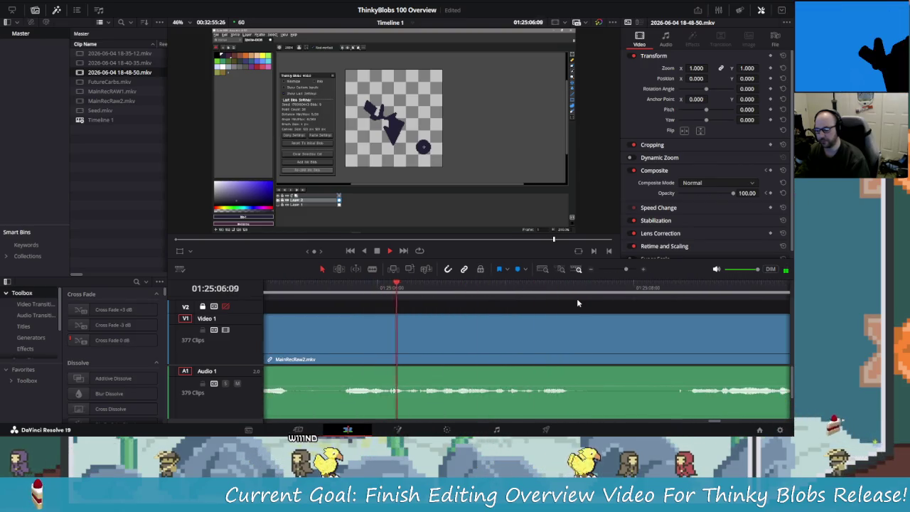
scroll(577, 303, down, 3)
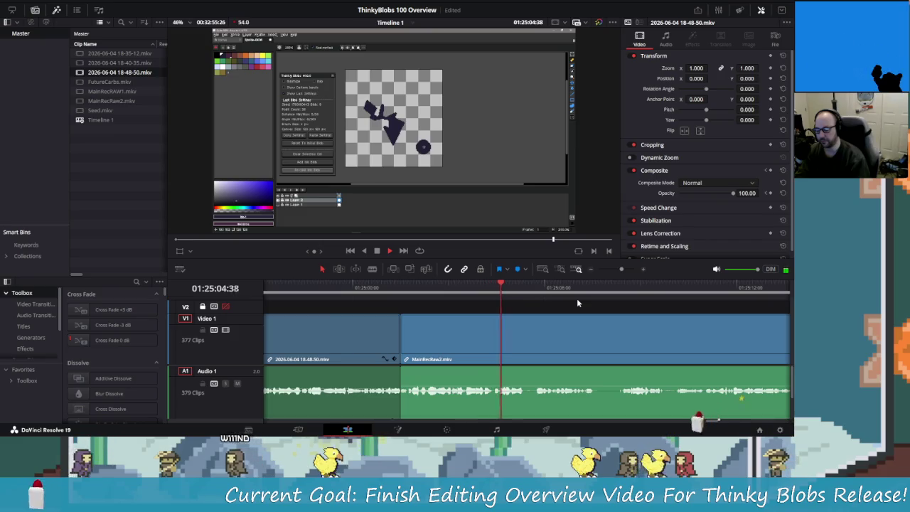
key(space)
key(ctrl+b)
key(Right)
key(Right)
key(Right)
key(Right)
key(Right)
key(Right)
key(Right)
key(Right)
key(Right)
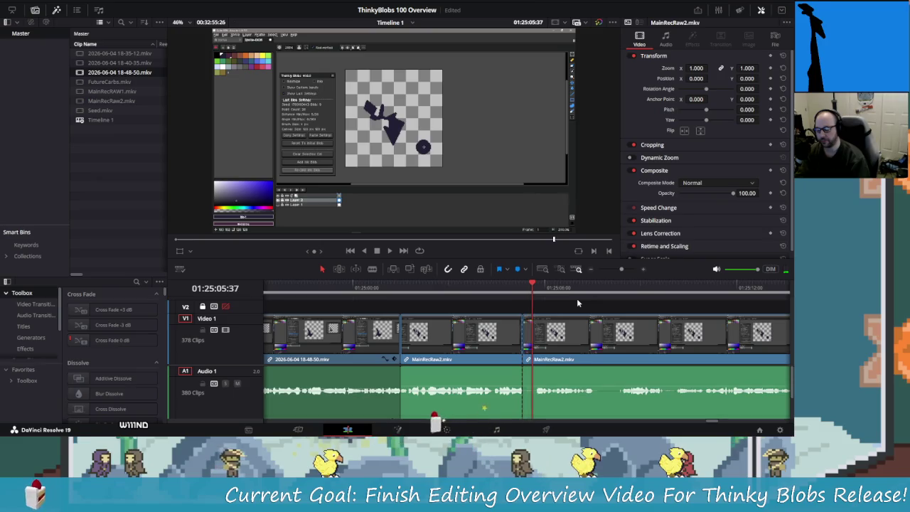
key(Left)
key(Left)
key(Left)
key(Left)
key(Left)
key(Left)
key(Right)
key(ctrl+b)
key(Left)
key(Left)
key(Left)
key(Left)
key(shift+Delete)
key(Up)
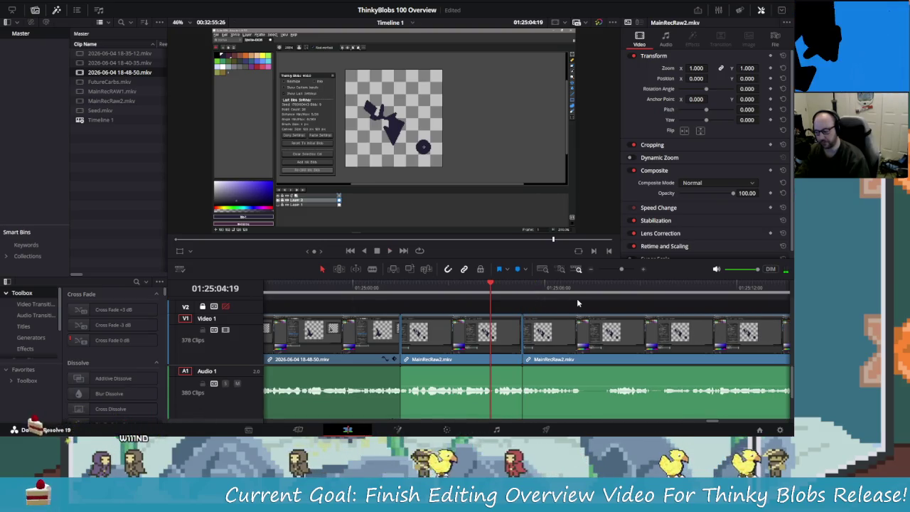
key(space)
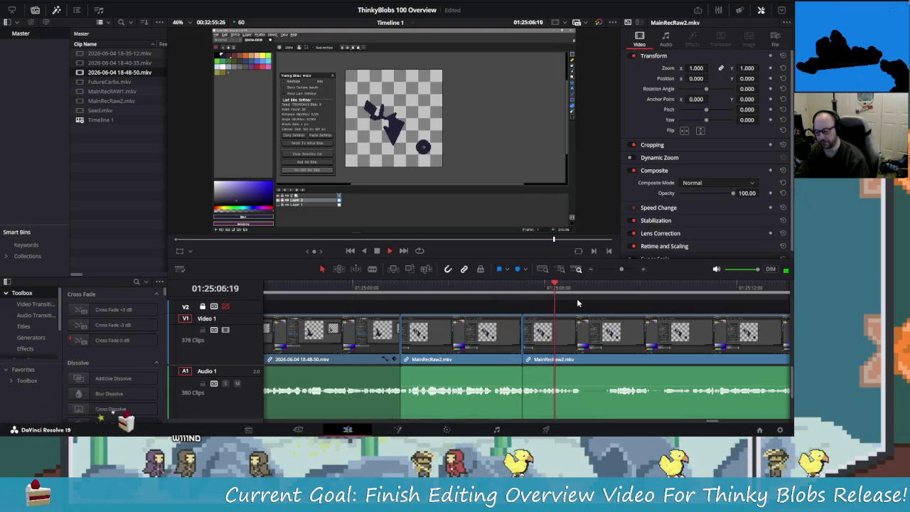
key(space)
Step: Add another blade cut further along MainRecRaw2 and skim ahead through the footage
key(ctrl+b)
key(space)
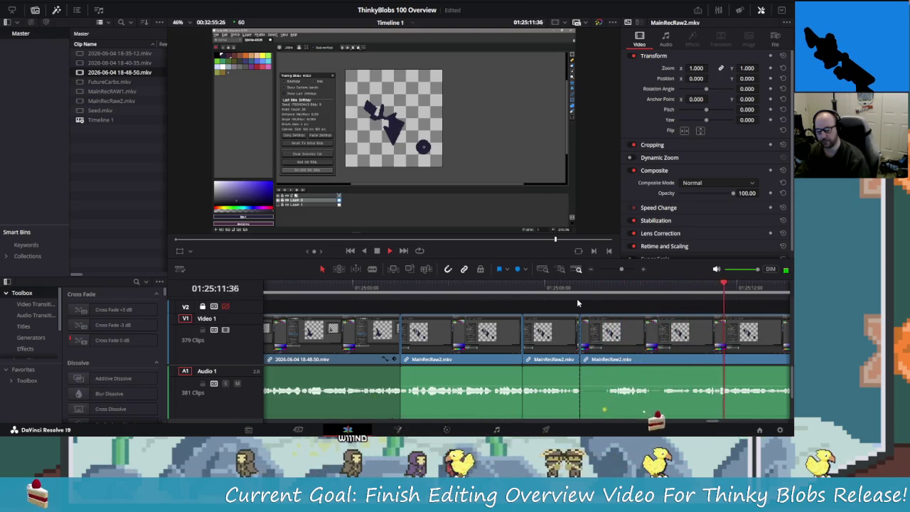
key(shift+Left)
key(shift+Left)
key(shift+Left)
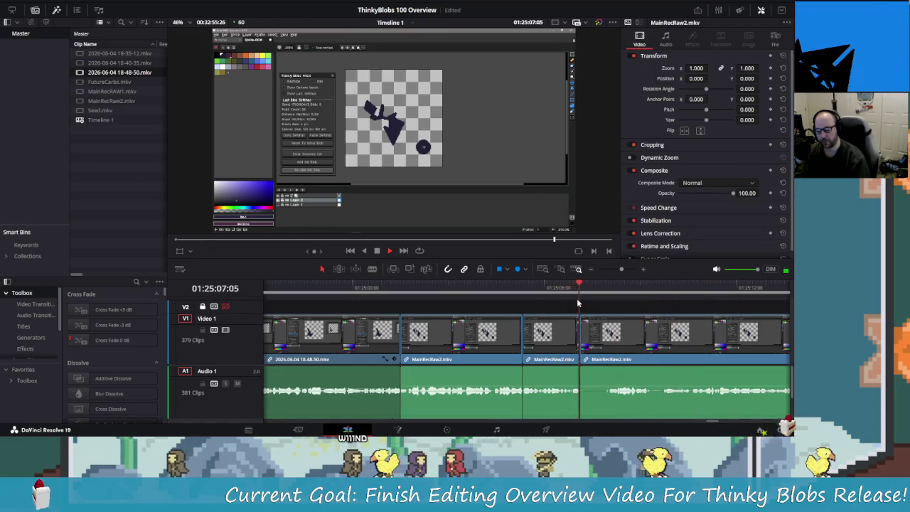
key(shift+Right)
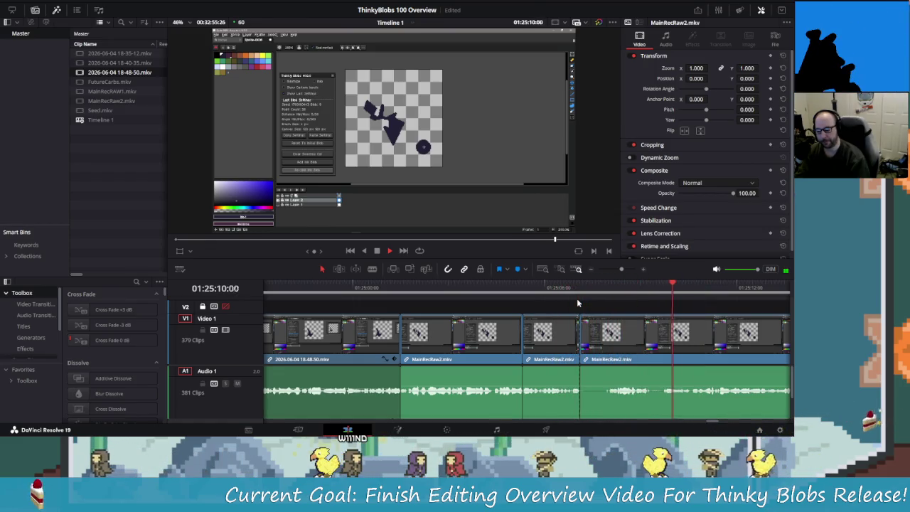
key(shift+Right)
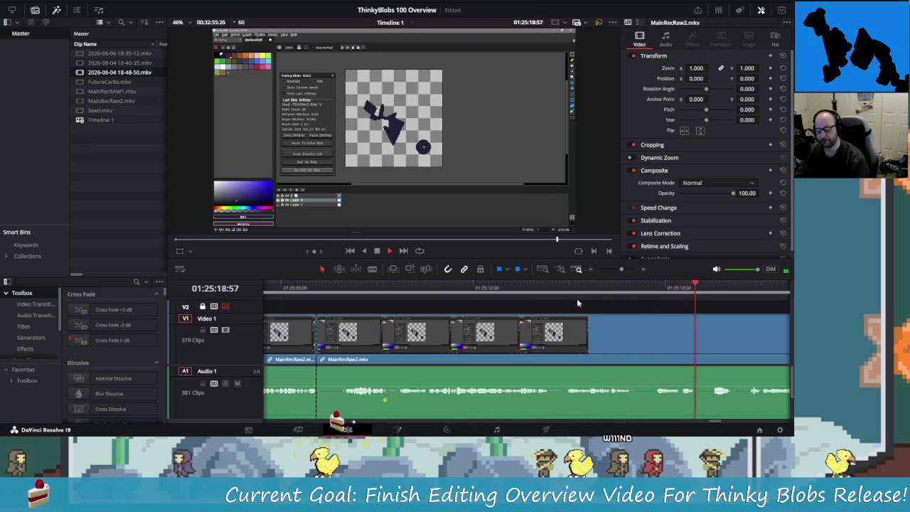
Step: Try a blade cut in MainRecRaw2, undo it and replay the passage
key(shift+Left)
key(shift+Left)
key(shift+Left)
key(shift+Left)
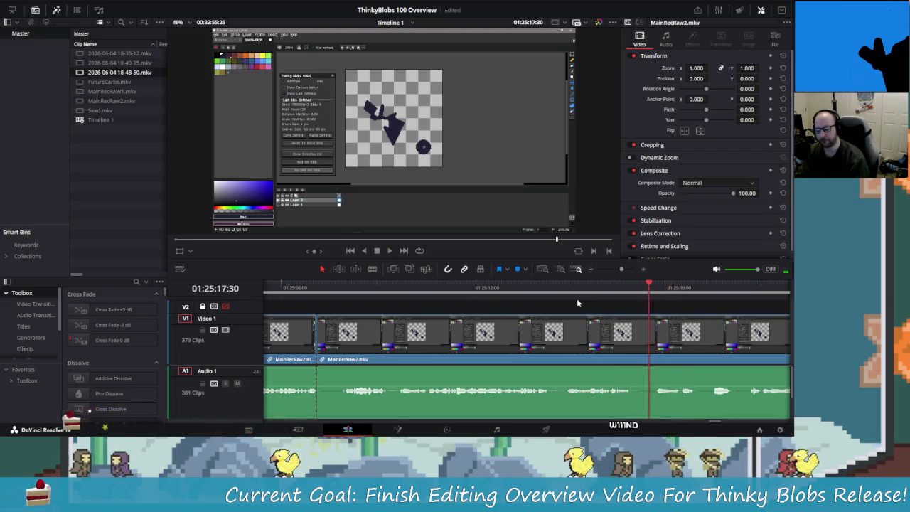
key(ctrl+b)
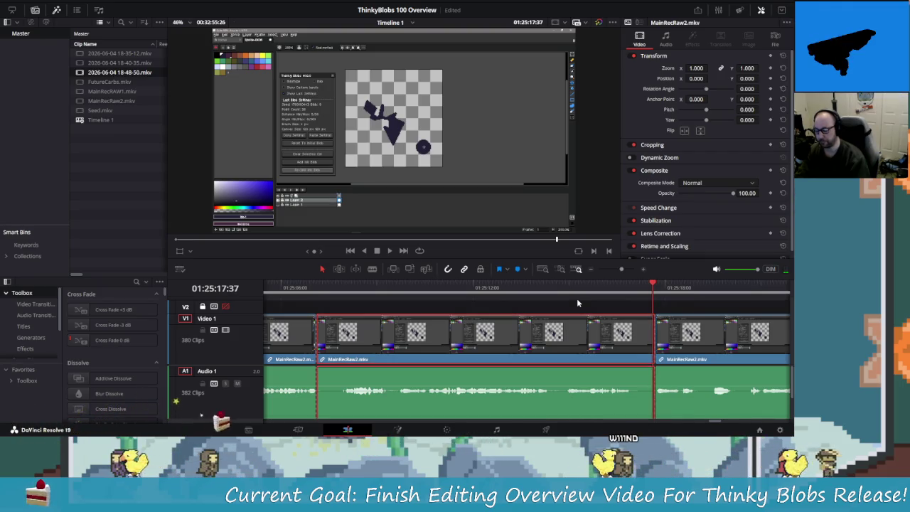
key(ctrl+z)
key(space)
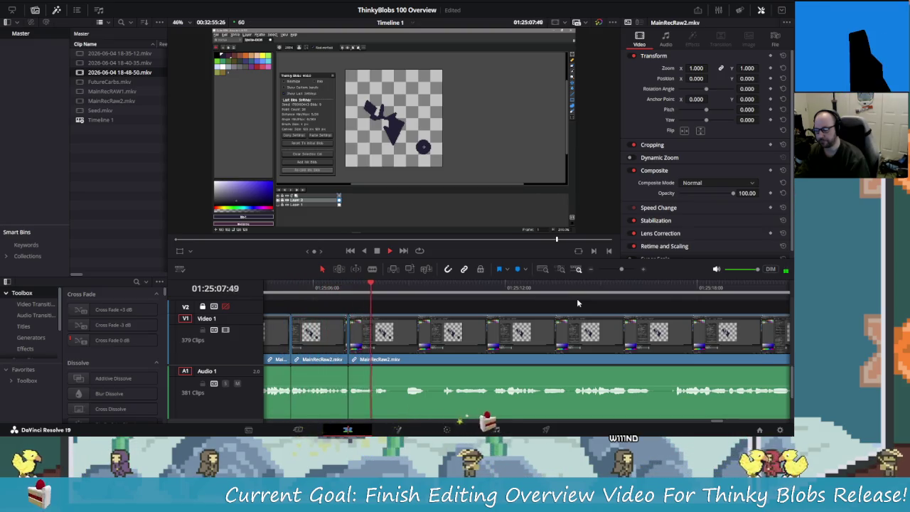
Step: Split MainRecRaw2 at about 01:25:10, then scrub back and add another split
key(space)
key(space)
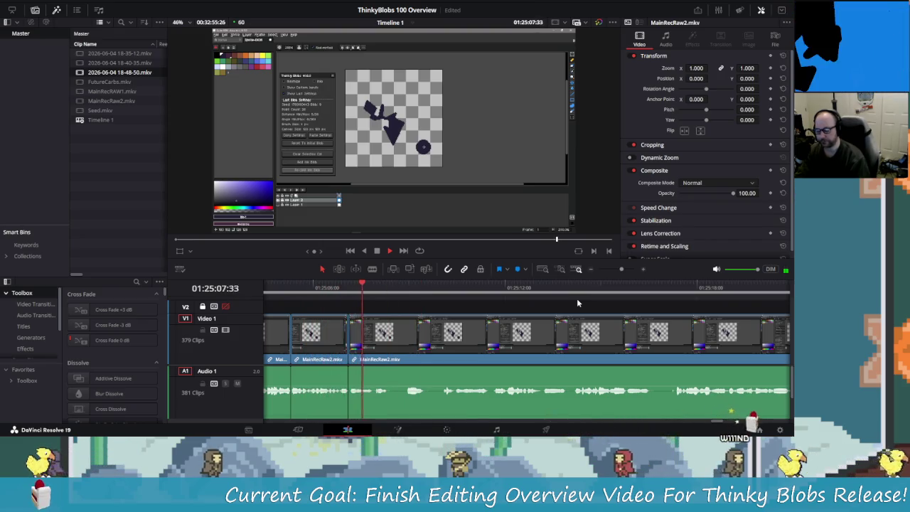
key(space)
key(space)
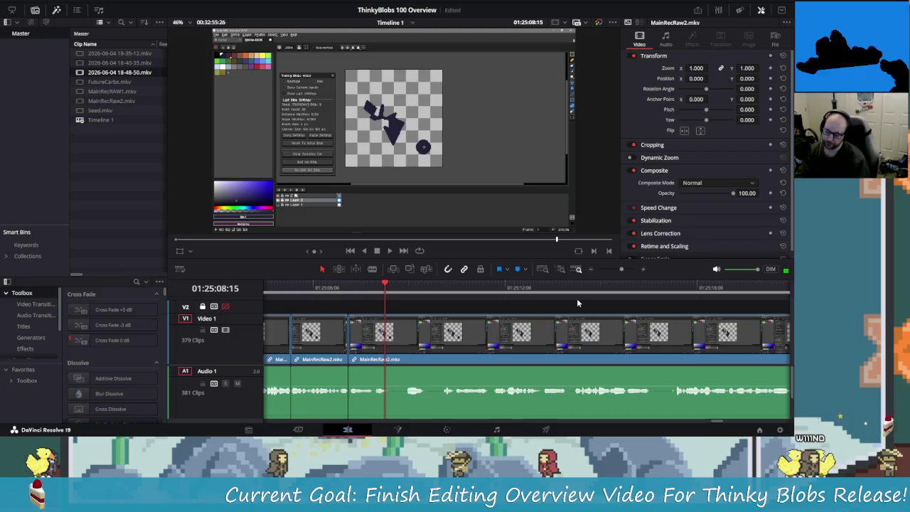
key(space)
key(ctrl+b)
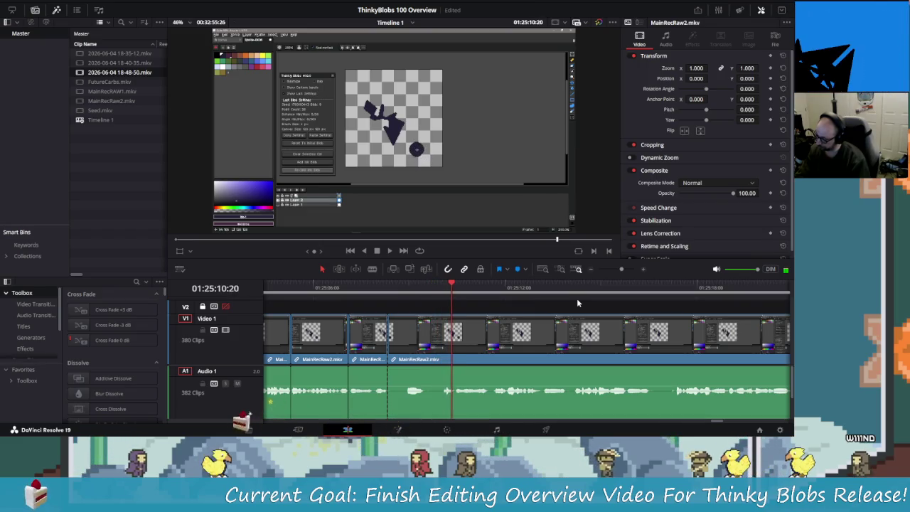
key(j)
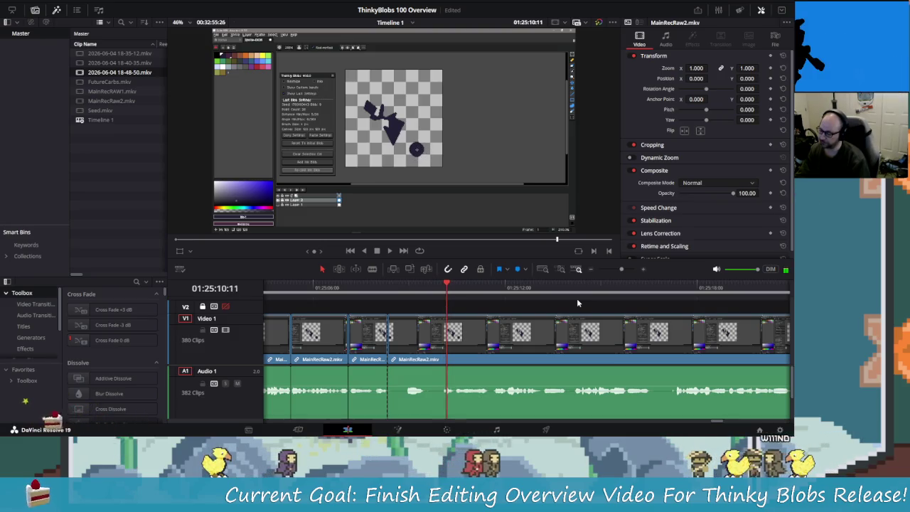
key(j)
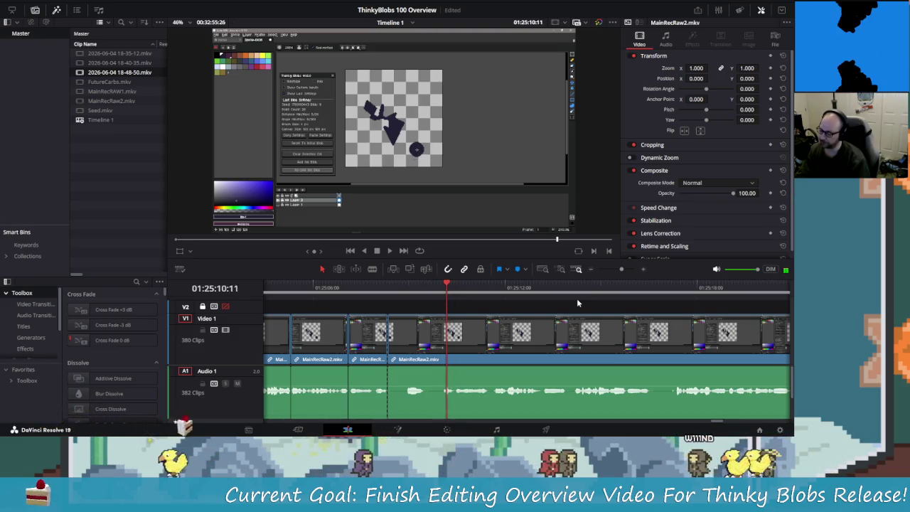
key(ctrl+backslash)
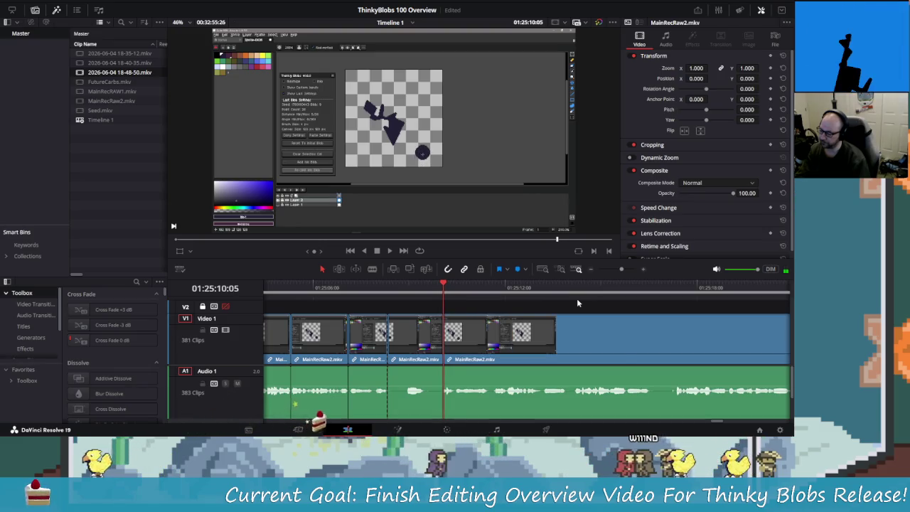
Step: Ripple-delete one short MainRecRaw2 piece and blade off a second short bit
key(Delete)
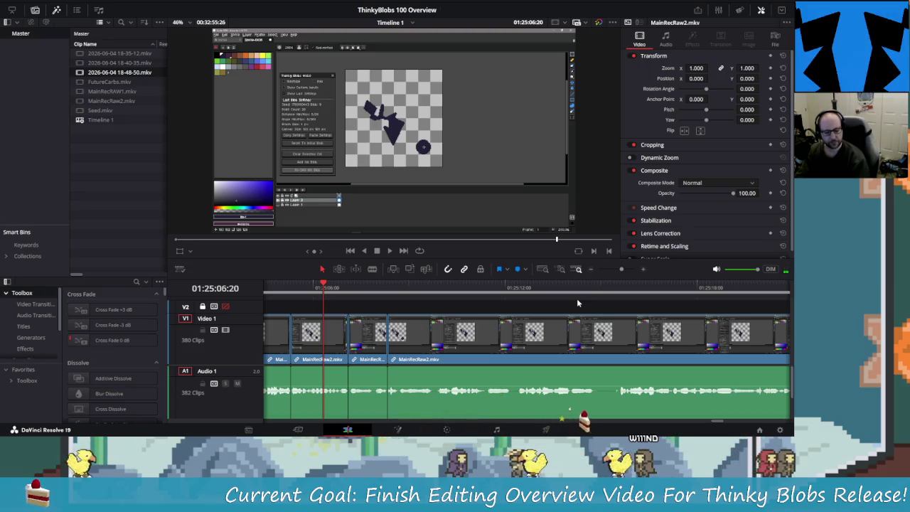
key(space)
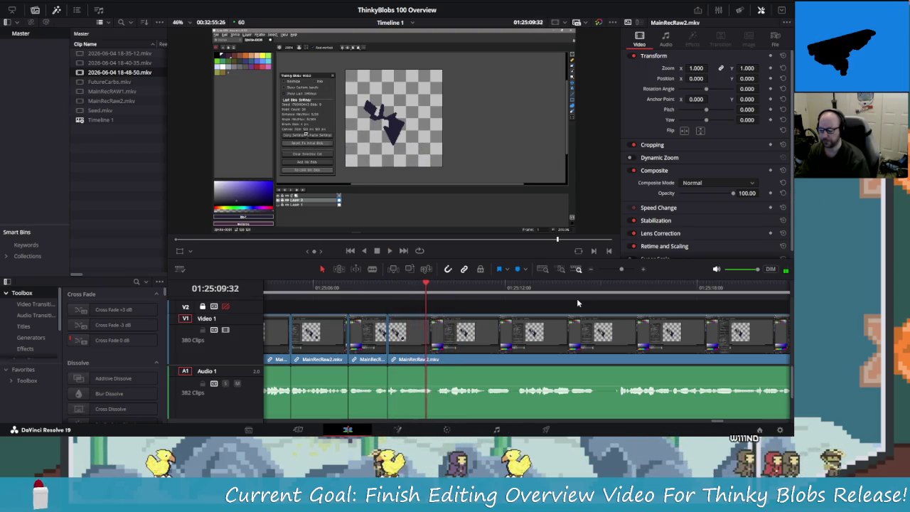
key(ctrl+b)
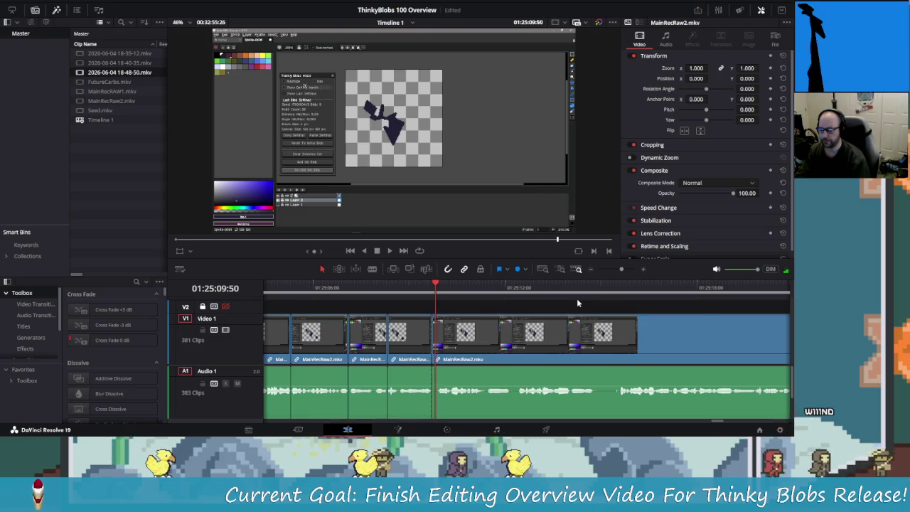
key(space)
key(Left)
key(Left)
key(Left)
key(Left)
key(Left)
key(Left)
key(ctrl+b)
key(space)
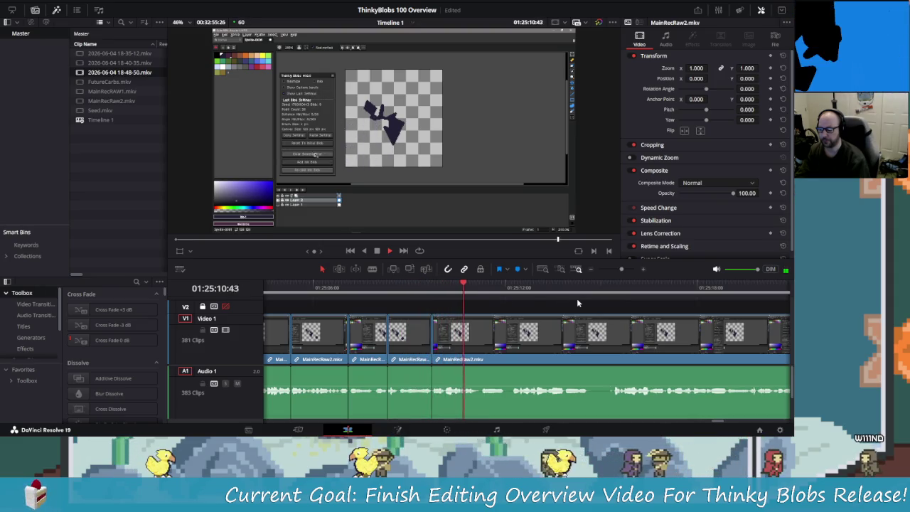
Step: Zoom the timeline in and split MainRecRaw2 at 01:25:11:11
key(ctrl+equal)
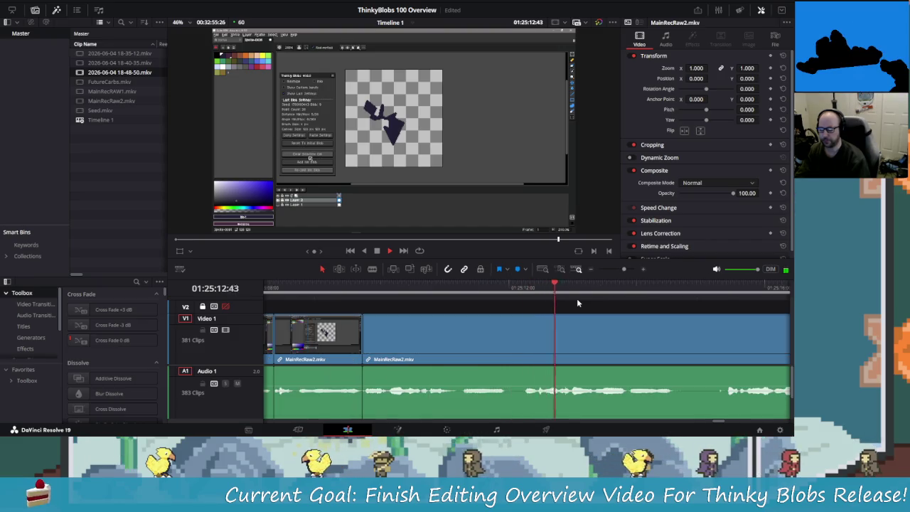
key(space)
key(space)
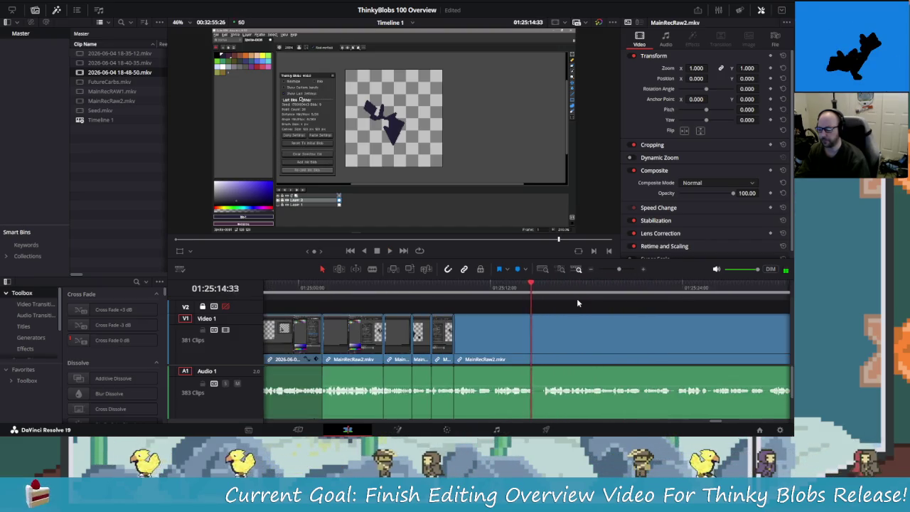
key(shift+Left)
key(shift+Left)
key(shift+Left)
key(shift+Left)
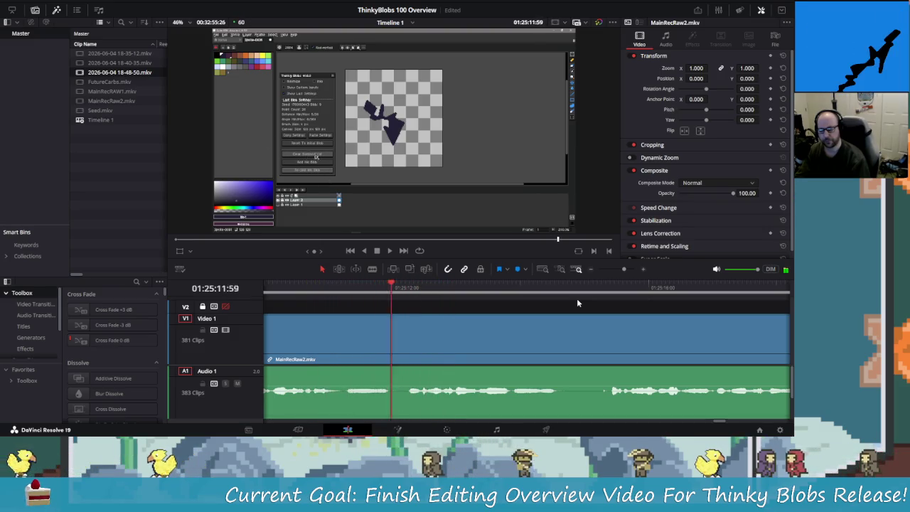
key(shift+Left)
key(shift+Left)
key(shift+Left)
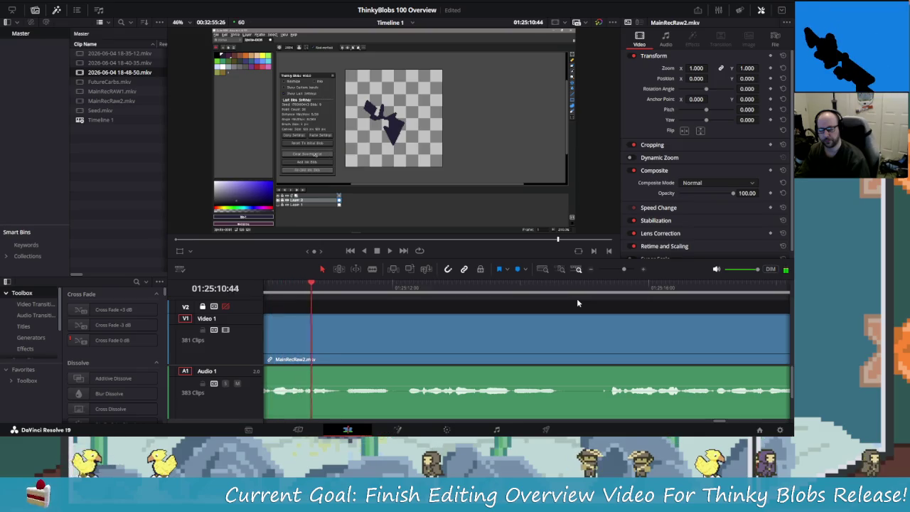
key(space)
key(ctrl+b)
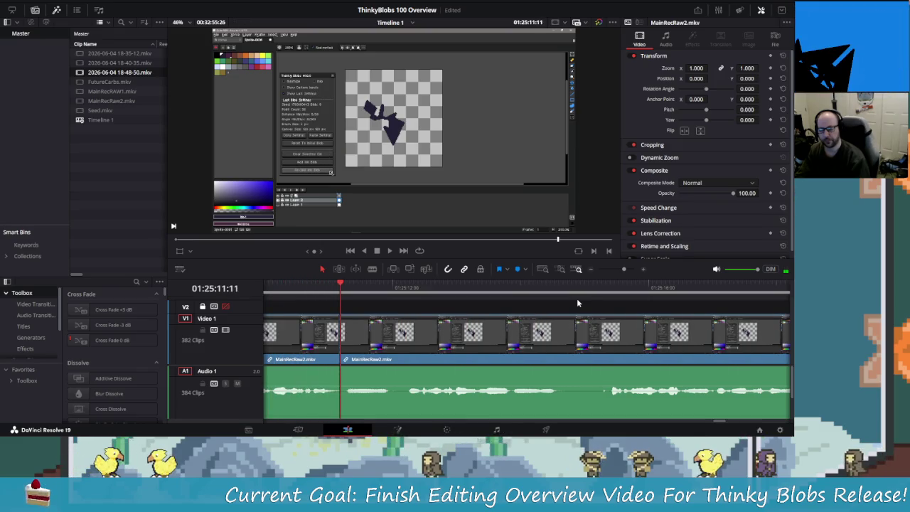
Step: Cut out the short stretch at 01:25:12:08 and close the gap
key(space)
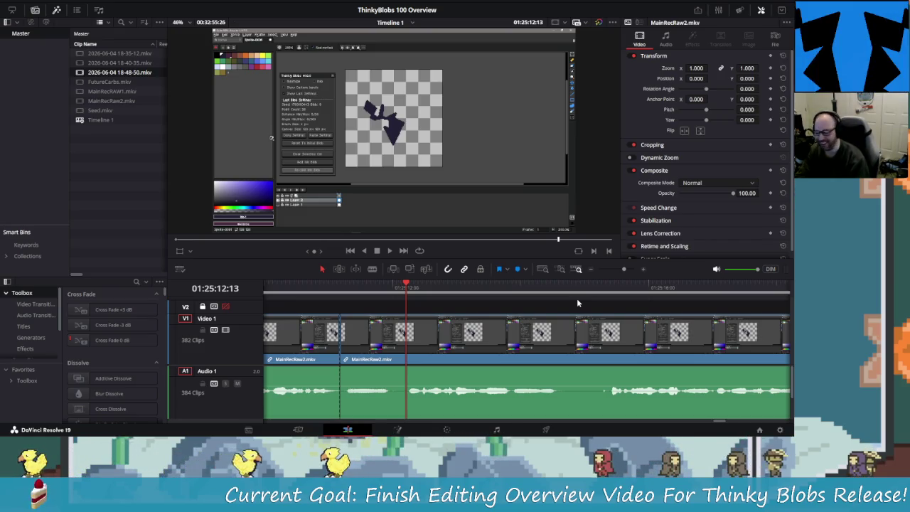
key(Right)
key(Right)
key(Right)
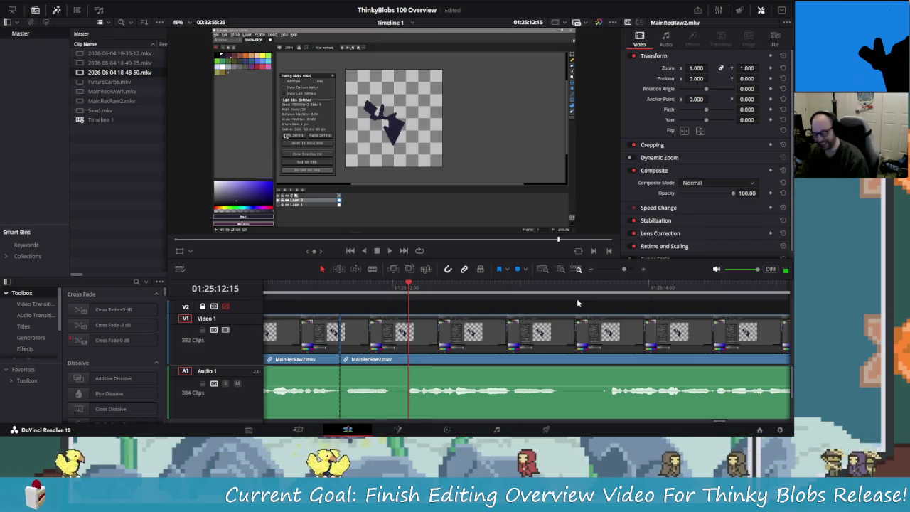
key(Left)
key(Left)
key(Left)
key(ctrl+b)
key(Left)
key(Left)
key(Left)
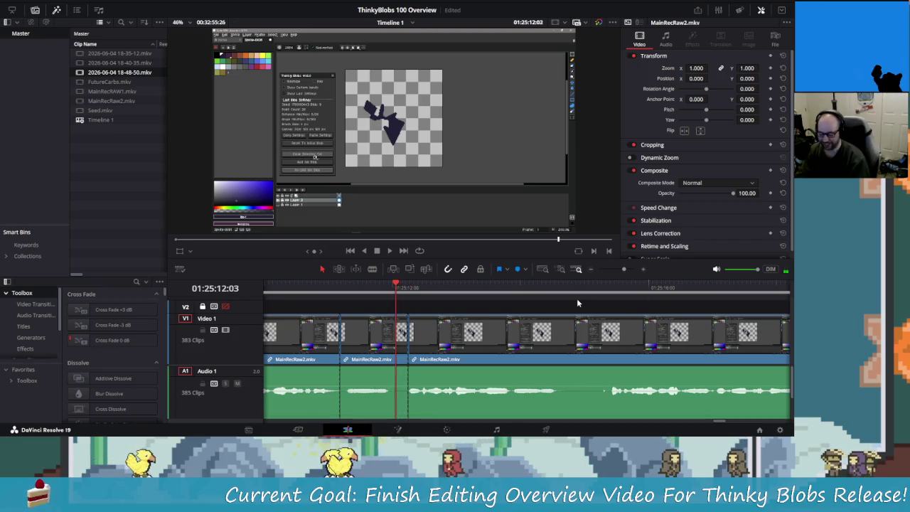
key(Delete)
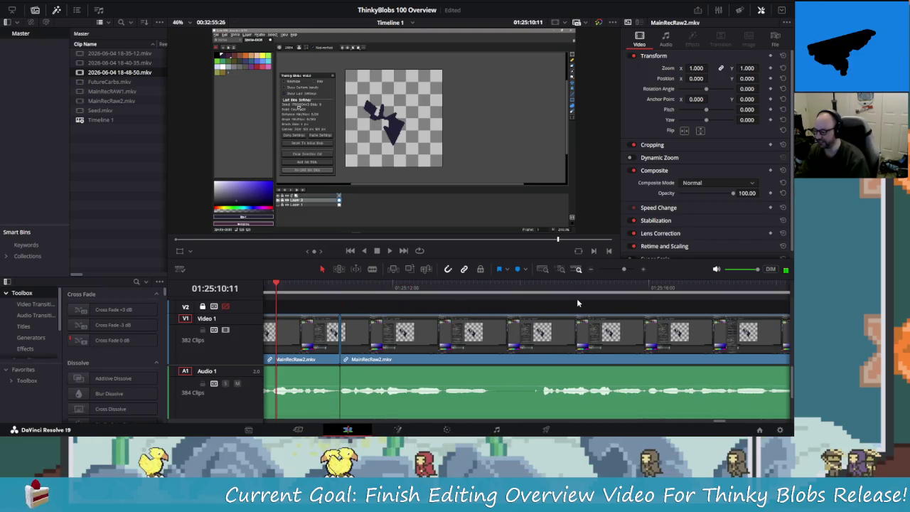
key(space)
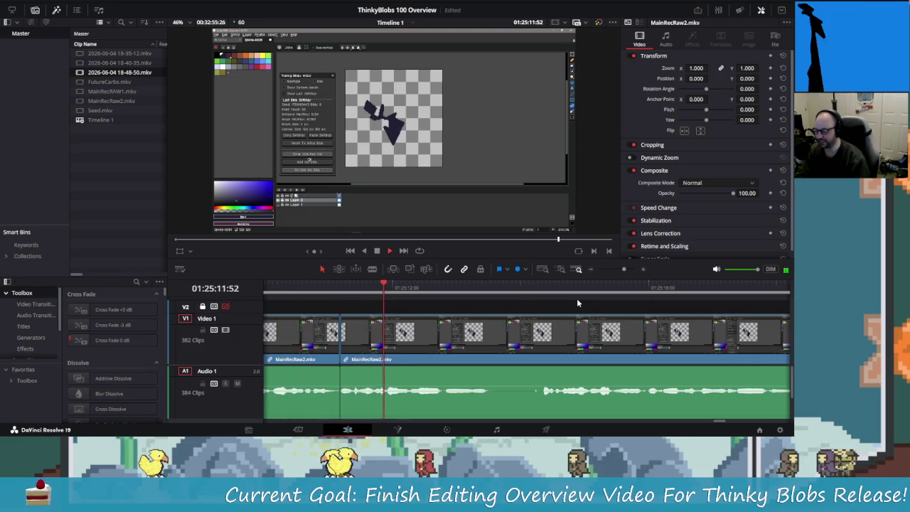
Step: Split MainRecRaw2 at about 01:25:12:50 and 01:25:14:09, then select the section between
key(j)
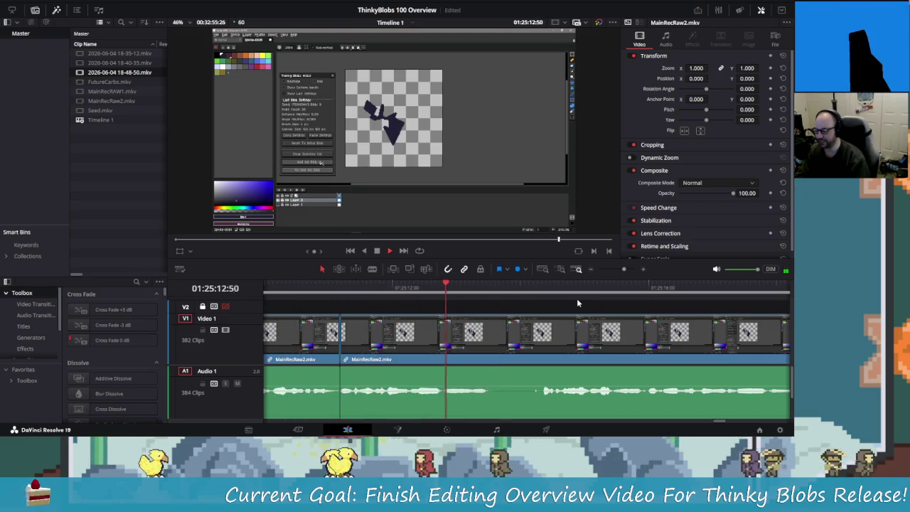
key(Left)
key(Left)
key(Left)
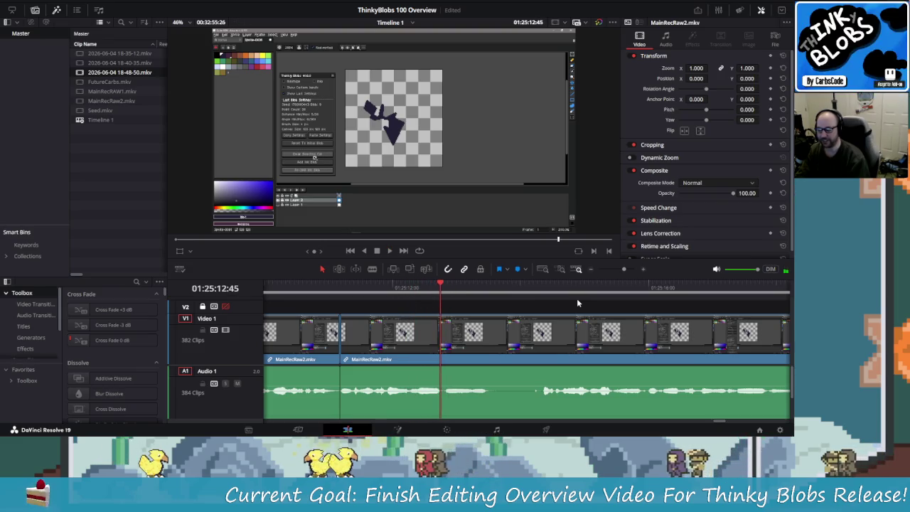
key(Right)
key(Right)
key(ctrl+b)
key(Right)
key(Right)
key(Right)
key(Right)
key(Right)
key(Right)
key(Right)
key(Right)
key(Right)
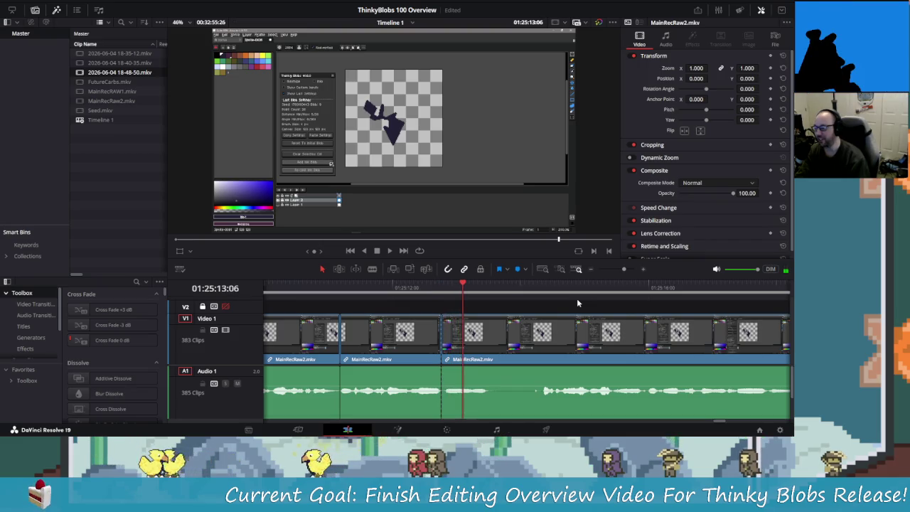
key(Right)
key(Right)
key(Right)
key(Right)
key(Right)
key(Right)
key(Right)
key(Right)
key(Right)
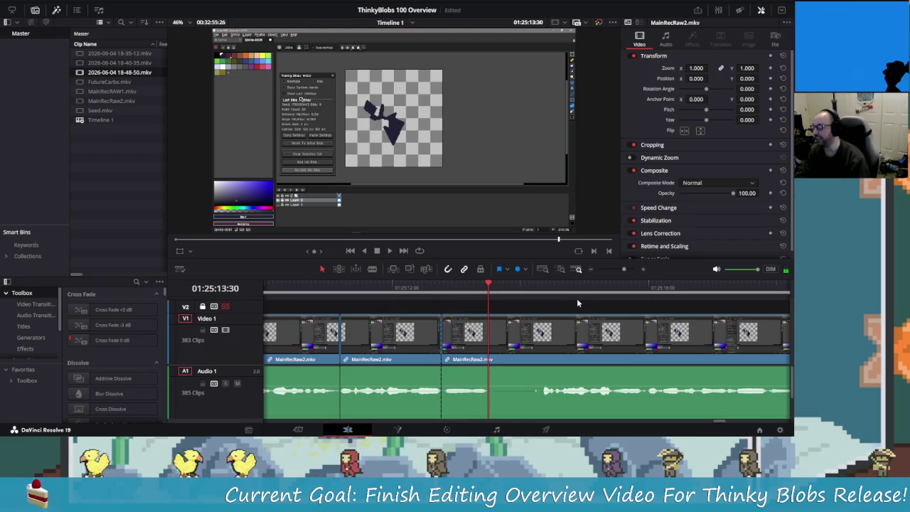
key(Right)
key(Right)
key(Right)
key(Right)
key(Right)
key(Right)
key(Right)
key(Right)
key(Right)
key(Right)
key(Right)
key(Right)
key(Right)
key(Right)
key(Right)
key(Right)
key(Right)
key(Right)
key(Right)
key(Right)
key(Right)
key(Right)
key(Right)
key(Right)
key(Right)
key(Right)
key(Right)
key(Right)
key(Right)
key(Left)
key(Left)
key(Left)
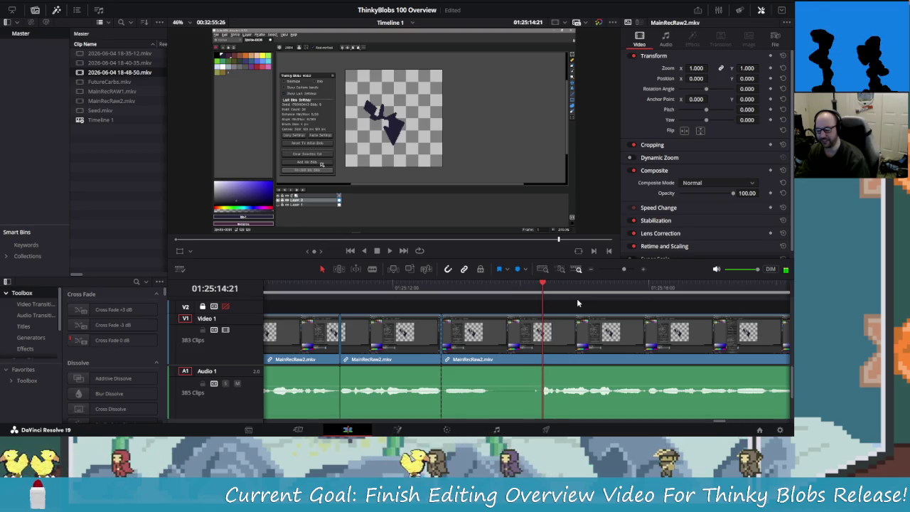
key(Left)
key(Left)
key(Left)
key(shift+v)
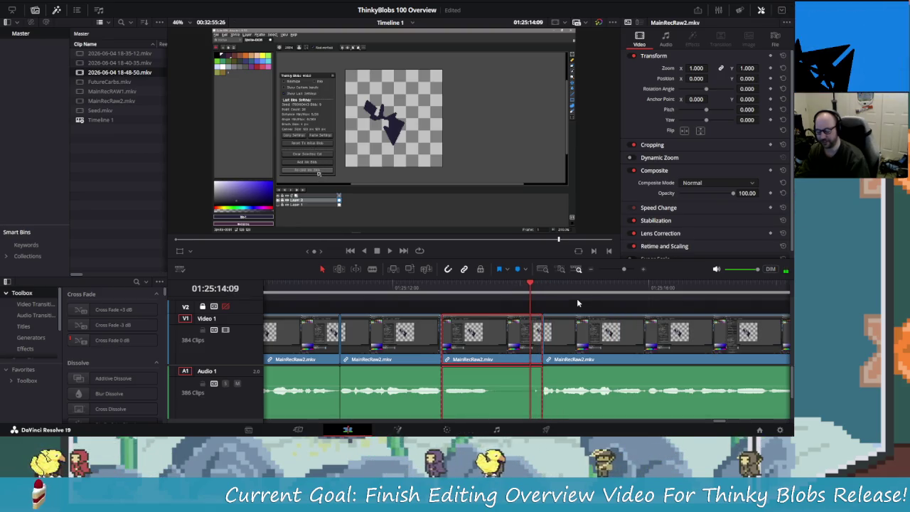
Step: Ripple-delete the marked MainRecRaw2 section and play back to check the join
key(Delete)
key(Delete)
key(slash)
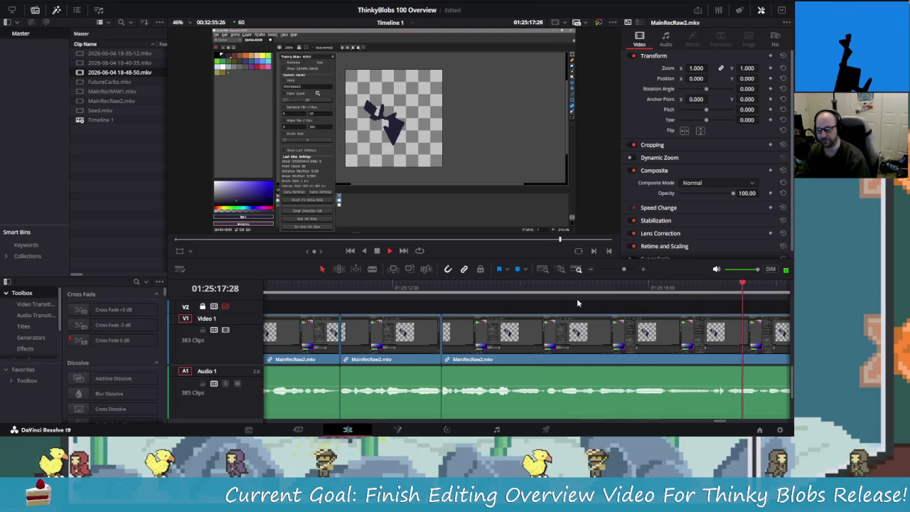
key(slash)
key(slash)
key(slash)
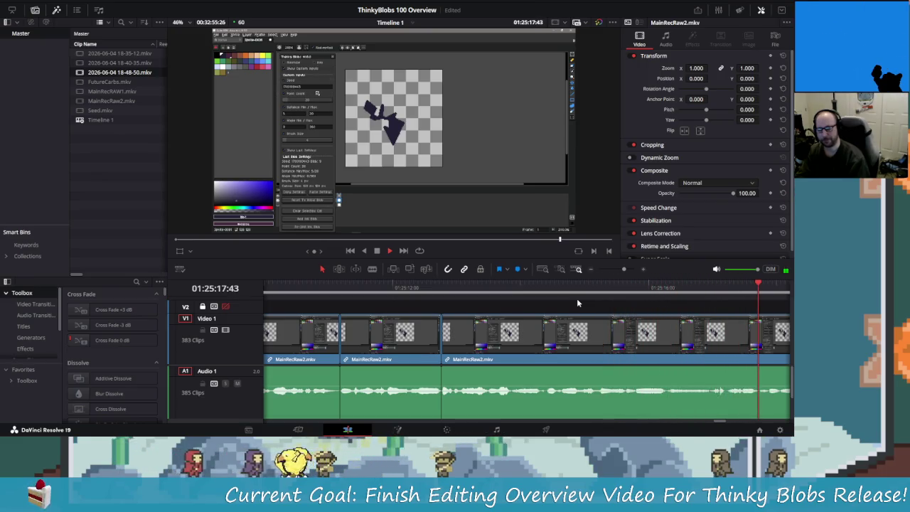
key(space)
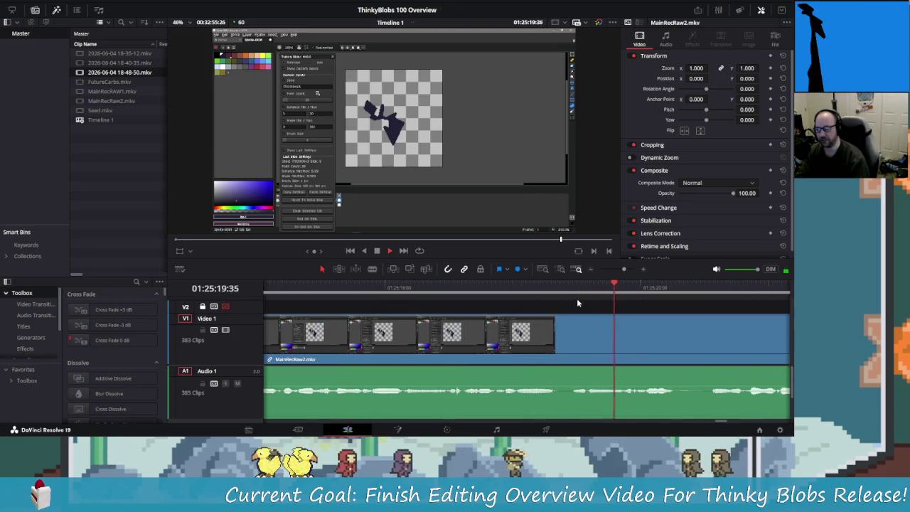
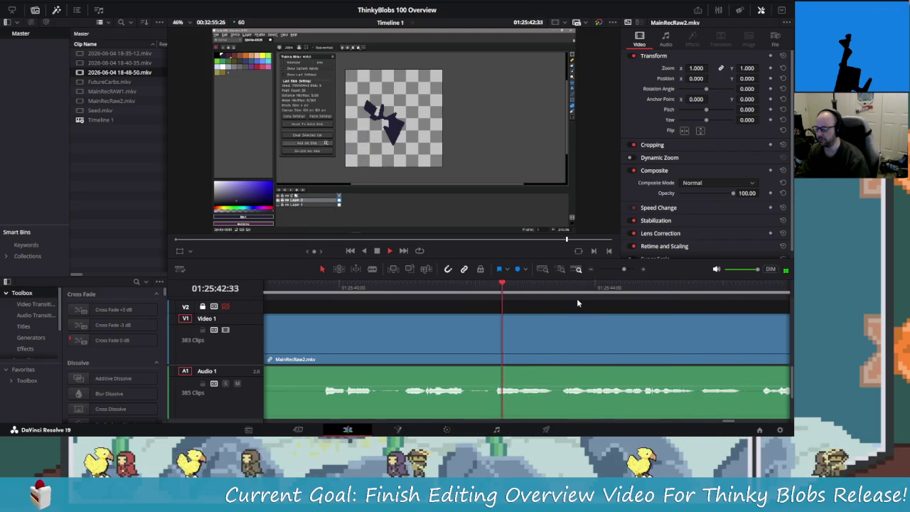
Step: Blade the MainRecRaw2 clip at the playhead near 01:25:43 and remove the split-off piece
key(space)
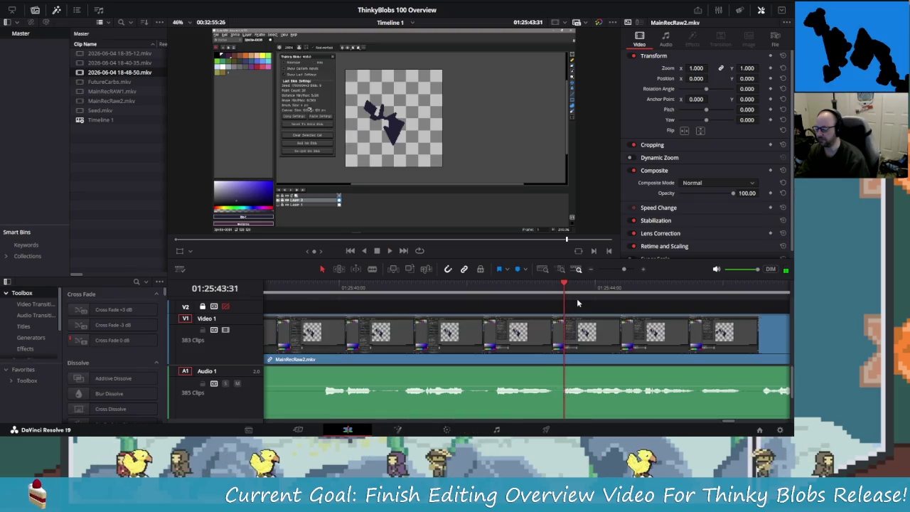
key(Left)
key(Left)
key(Left)
key(ctrl+b)
key(Left)
key(Left)
key(Left)
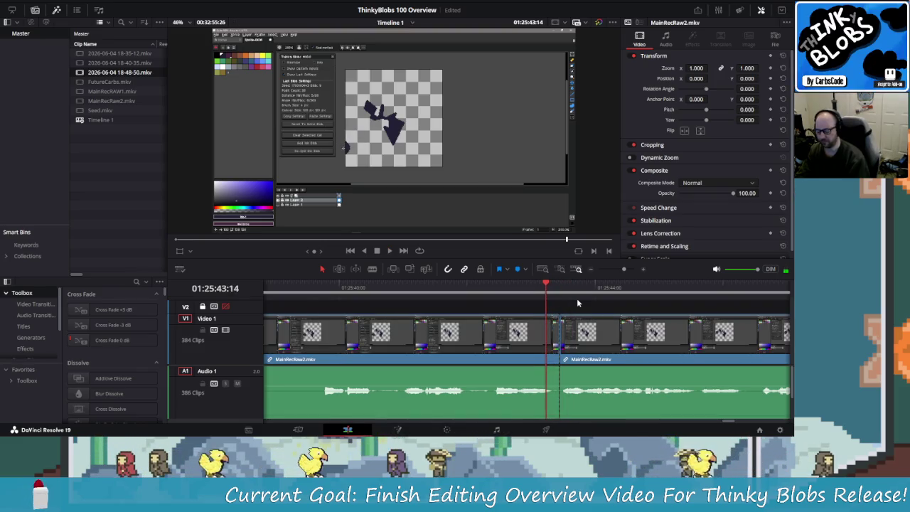
key(ctrl+z)
key(j)
key(j)
key(j)
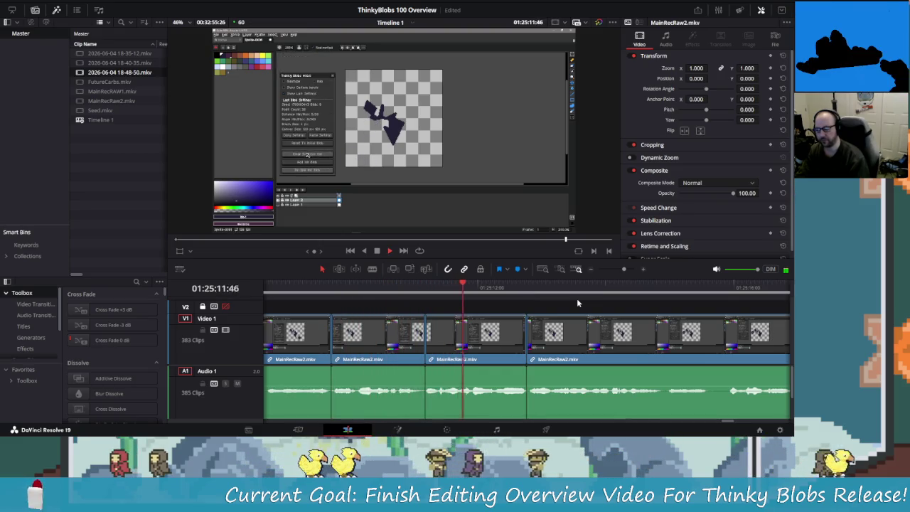
Step: Replay and rewind around the cut near 01:25:43 to review the edits
key(space)
key(slash)
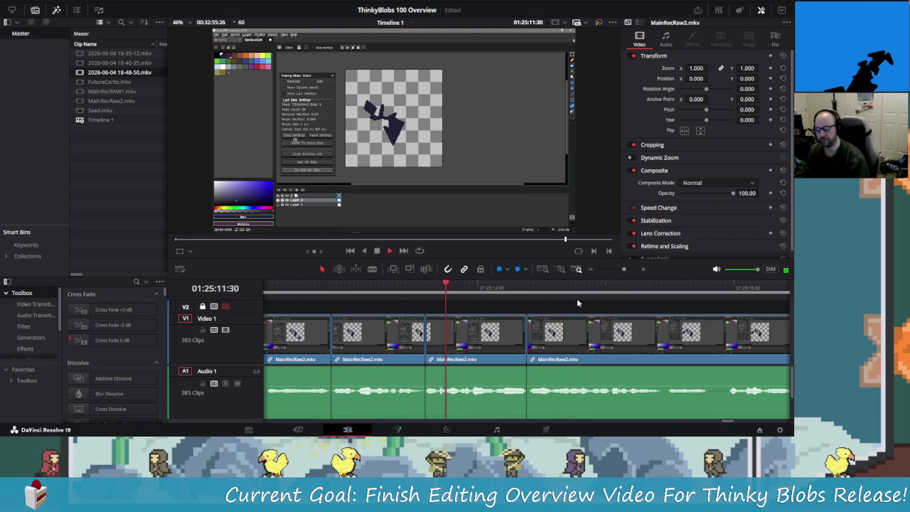
key(shift+Left)
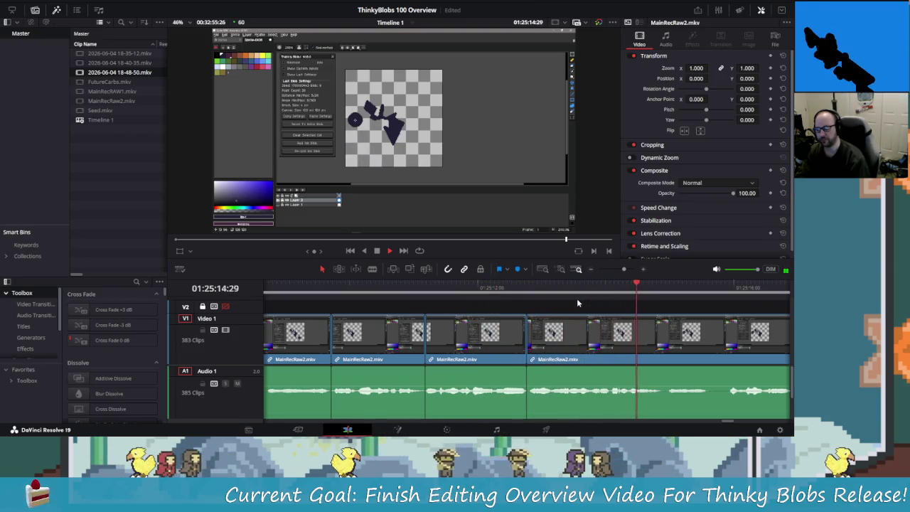
key(shift+Left)
key(shift+Left)
key(shift+Left)
key(shift+Left)
key(shift+Left)
key(shift+Left)
key(shift+Left)
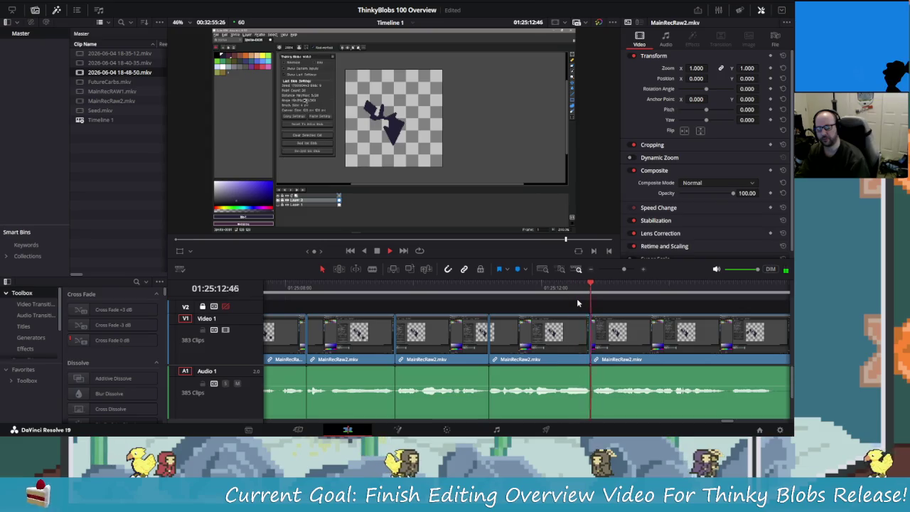
key(shift+Left)
key(shift+Left)
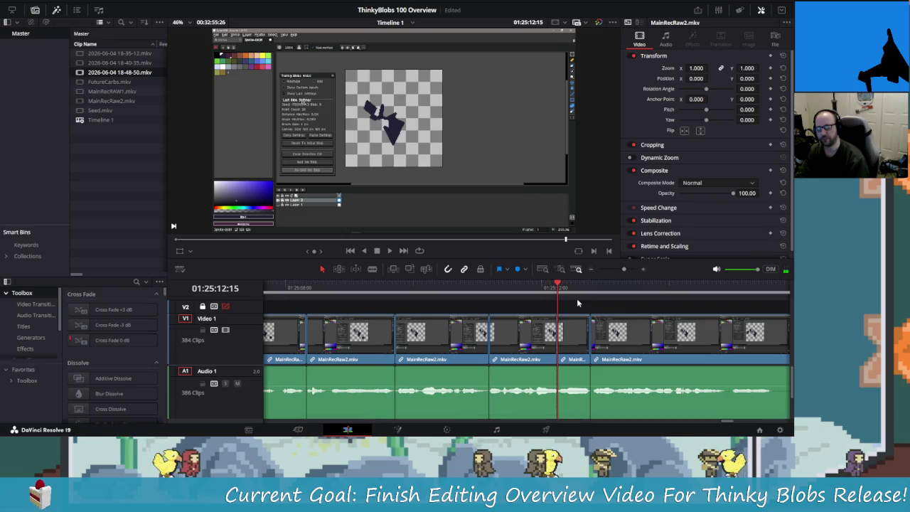
Step: Trim the clip end and step back to the start of the unwanted part near 01:25:15
key(ctrl+shift+])
key(shift+Left)
key(shift+Left)
key(shift+Left)
key(shift+Left)
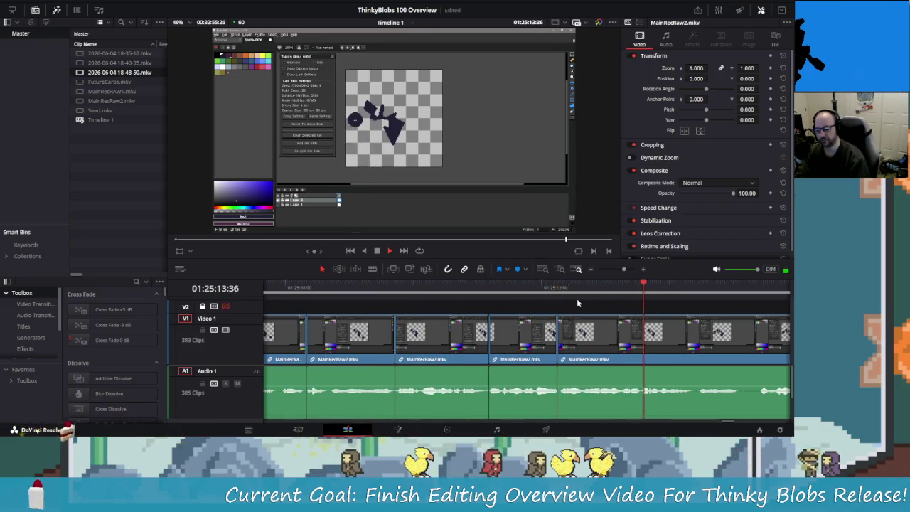
key(shift+Left)
key(shift+Left)
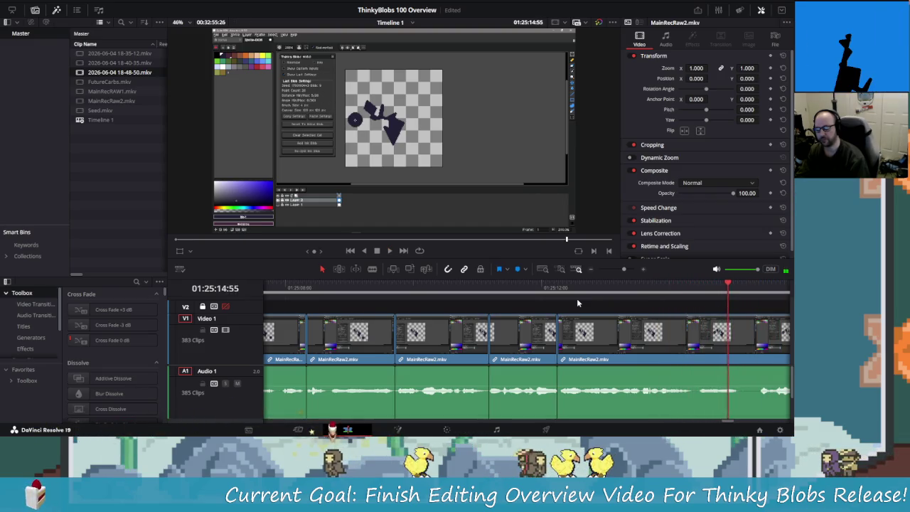
key(Left)
key(Left)
key(Left)
key(Left)
key(Left)
key(Left)
key(Left)
key(Left)
key(Left)
key(Left)
key(Left)
key(Left)
key(Left)
key(Left)
key(Left)
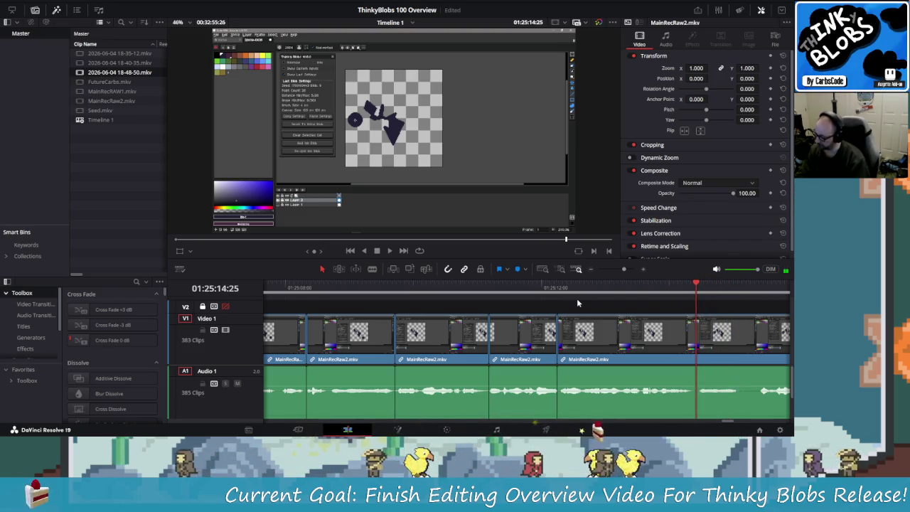
key(space)
key(space)
key(Left)
key(Left)
key(Left)
key(Left)
key(Left)
key(Left)
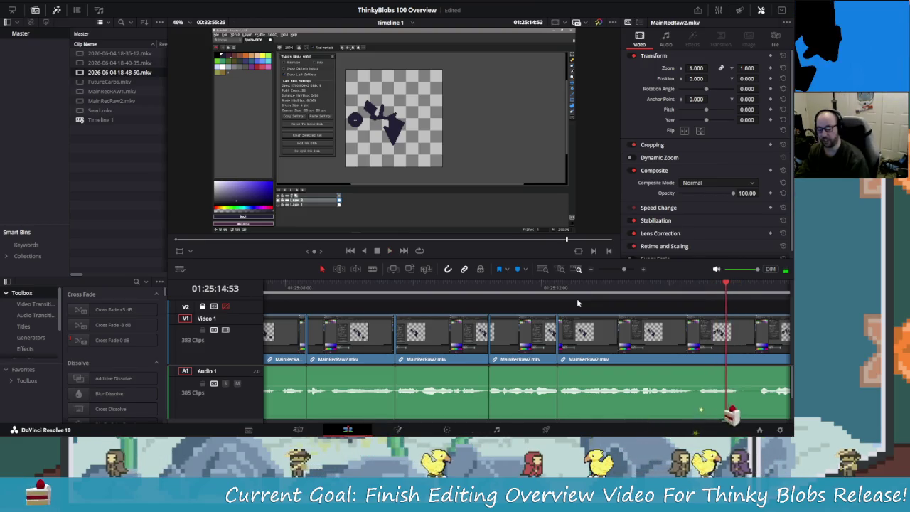
key(Left)
key(Left)
key(Left)
key(Left)
key(Left)
key(Left)
key(Left)
key(Left)
key(Left)
key(Left)
key(Left)
key(Left)
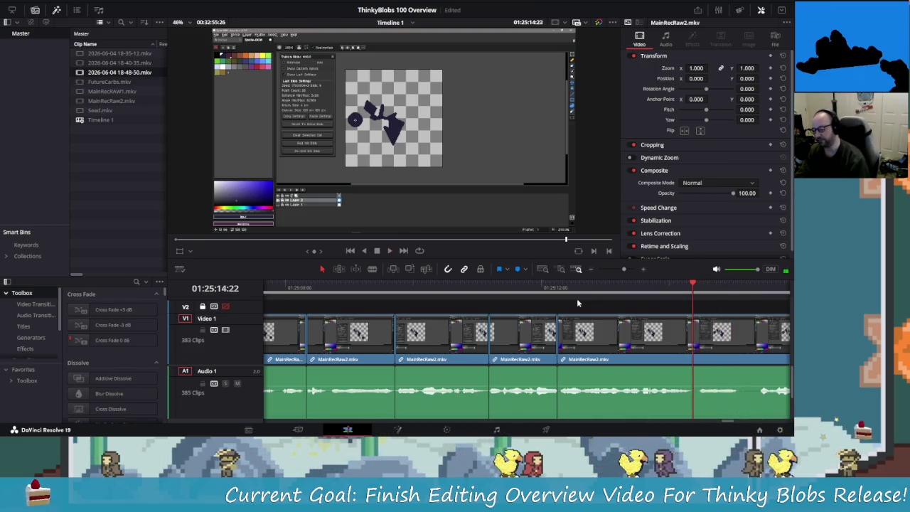
key(Left)
key(Left)
key(Left)
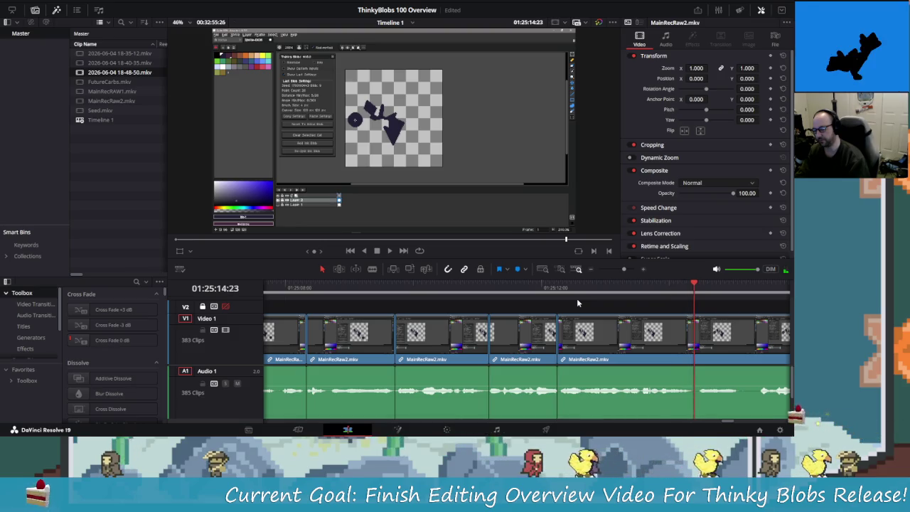
Step: Blade both ends of the unwanted piece, ripple-delete it, and play back the result
key(ctrl+b)
key(Right)
key(Right)
key(Right)
key(Right)
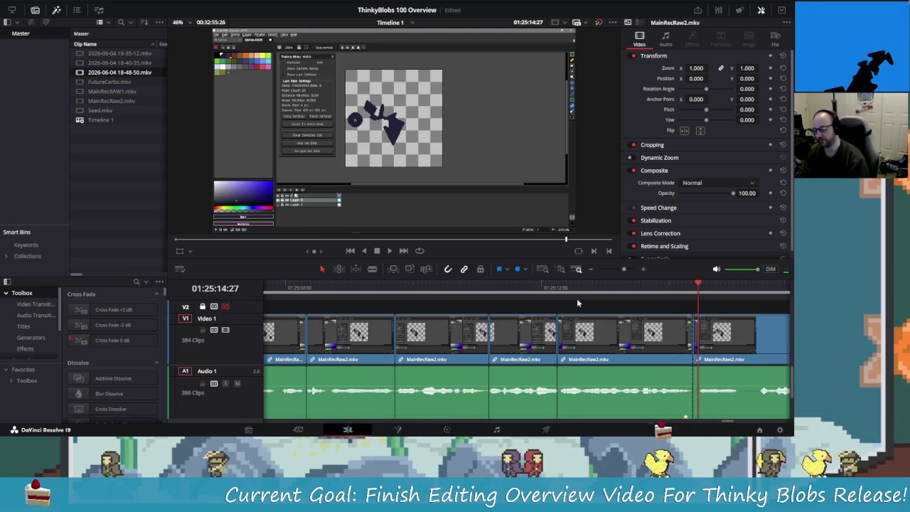
key(Right)
key(Right)
key(Right)
key(Right)
key(Right)
key(Right)
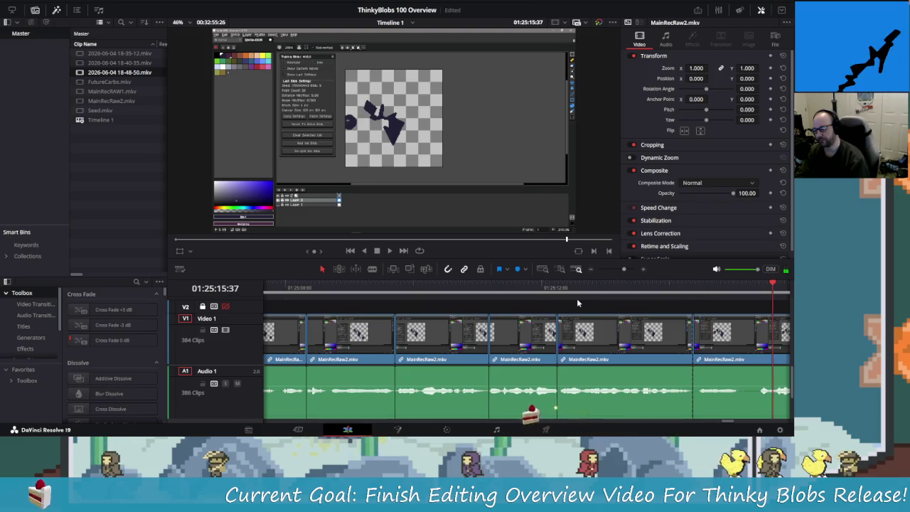
key(Left)
key(Left)
key(Left)
key(Left)
key(Left)
key(Left)
key(Left)
key(ctrl+b)
key(Left)
key(Left)
key(Left)
key(shift+v)
key(Delete)
key(shift+Left)
key(shift+Left)
key(space)
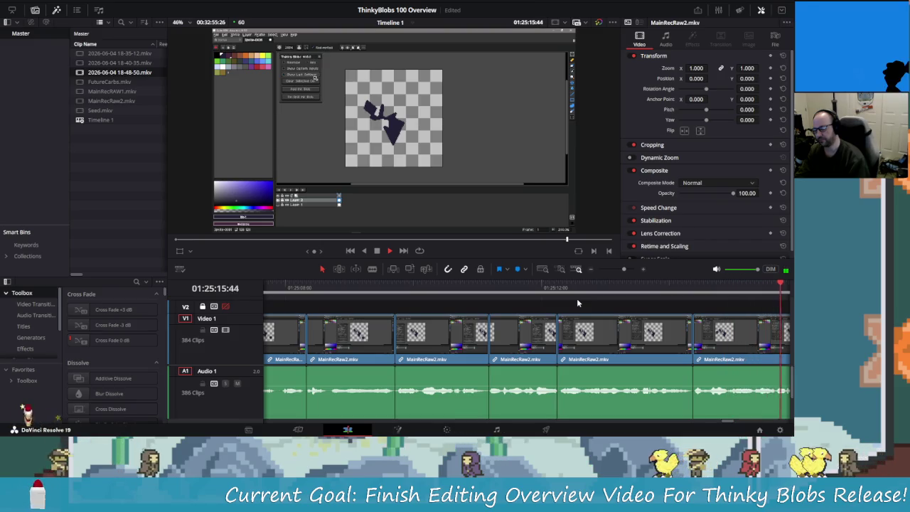
Step: Blade around the first silent pause near 01:25:17 and ripple-delete the short clip
key(j)
key(l)
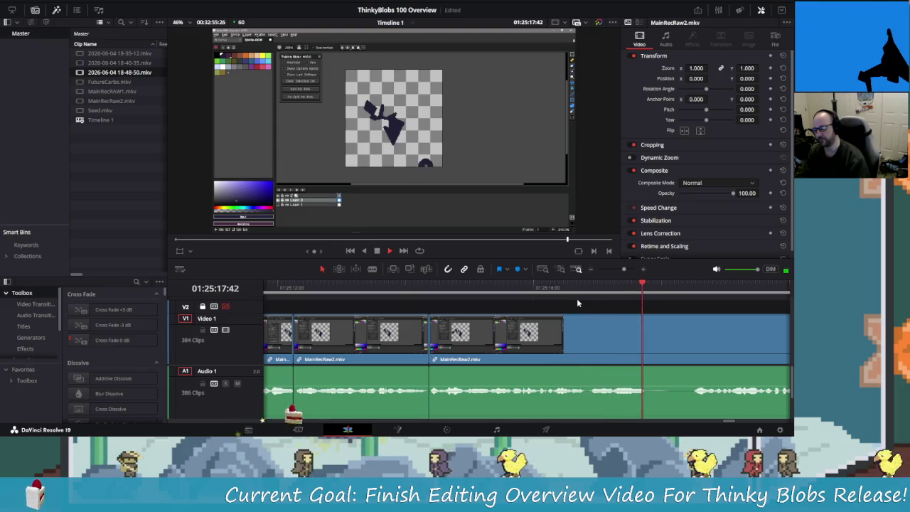
key(k)
key(ctrl+b)
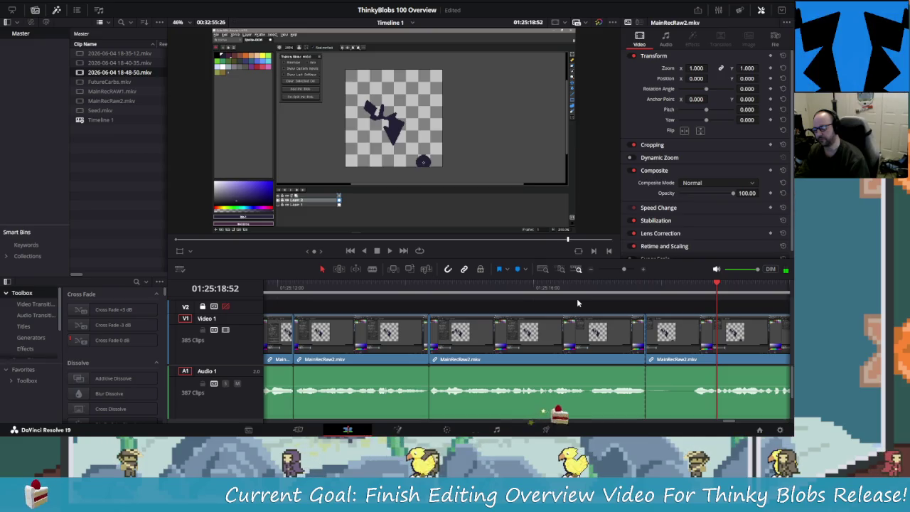
key(Left)
key(Left)
key(Left)
key(Left)
key(Left)
key(Left)
key(Left)
key(Left)
key(Left)
key(Left)
key(Left)
key(Left)
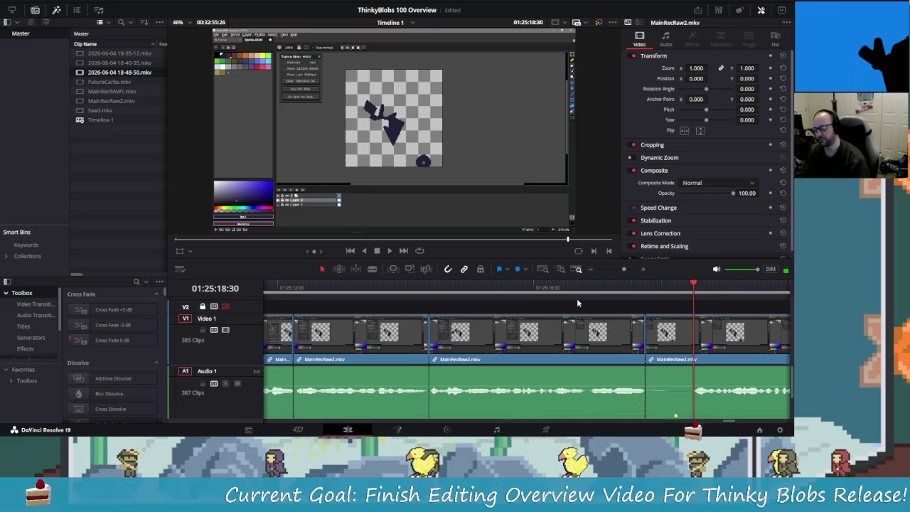
key(space)
key(space)
key(shift+Right)
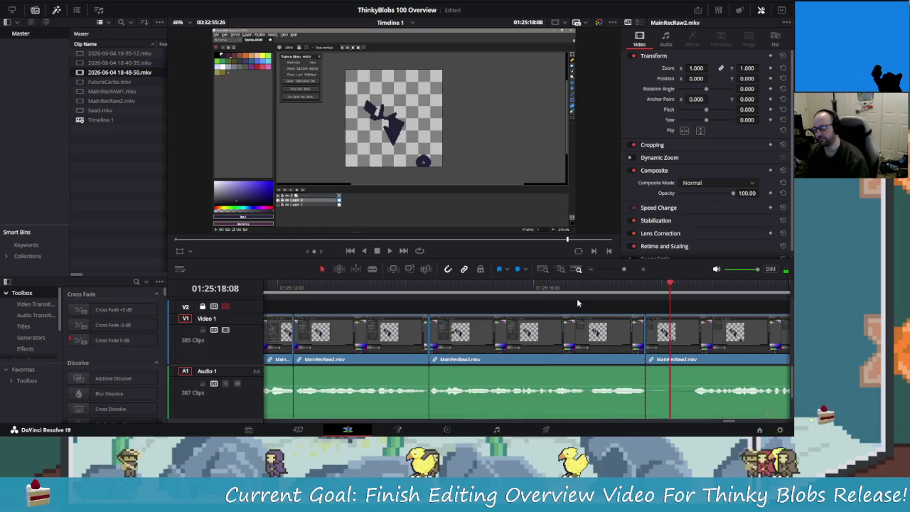
key(Left)
key(Left)
key(Left)
key(Left)
key(Left)
key(Left)
key(Left)
key(Left)
key(Left)
key(Left)
key(Left)
key(Left)
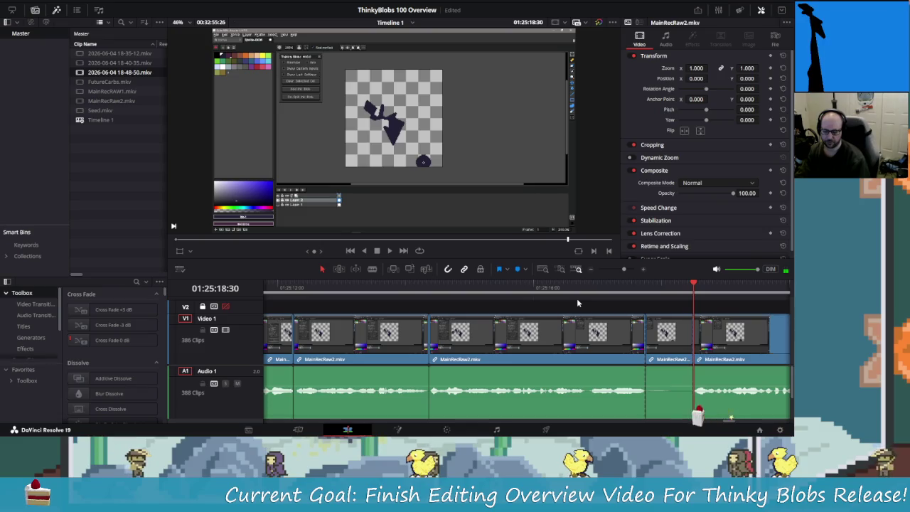
key(Left)
key(Left)
key(Left)
key(shift+v)
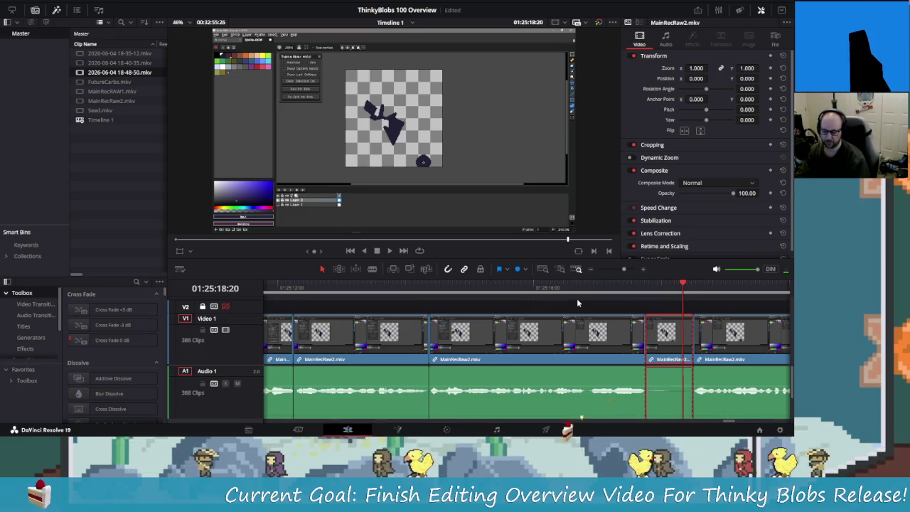
key(Delete)
key(slash)
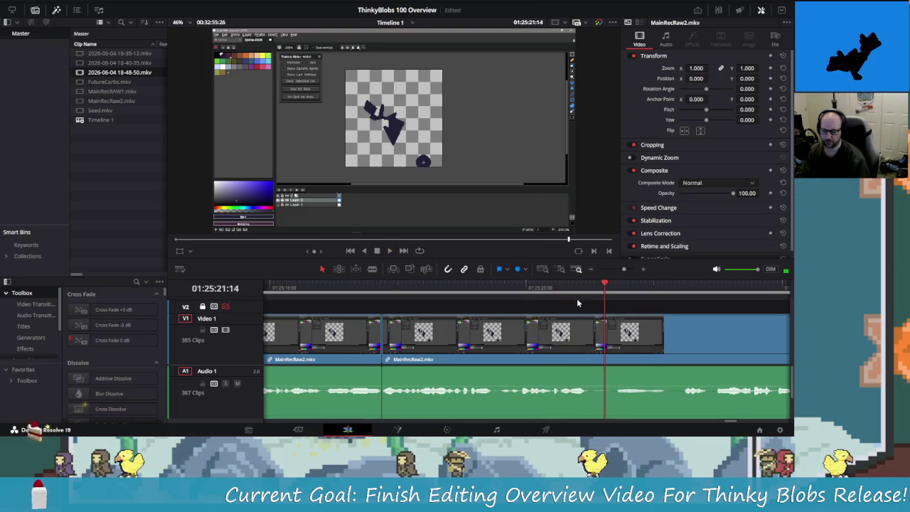
Step: Cut the second silent stretch before 01:25:22 with two blades and ripple-delete it
key(space)
key(ctrl+b)
key(space)
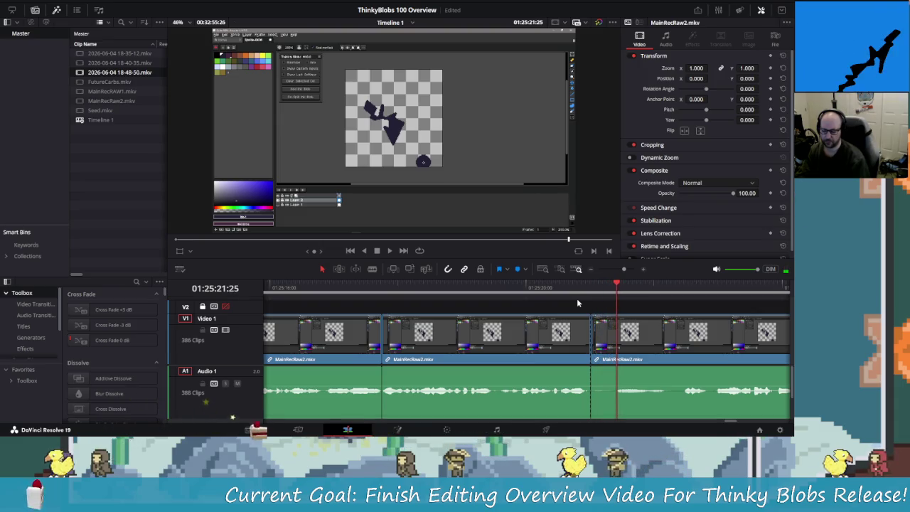
key(space)
key(ctrl+b)
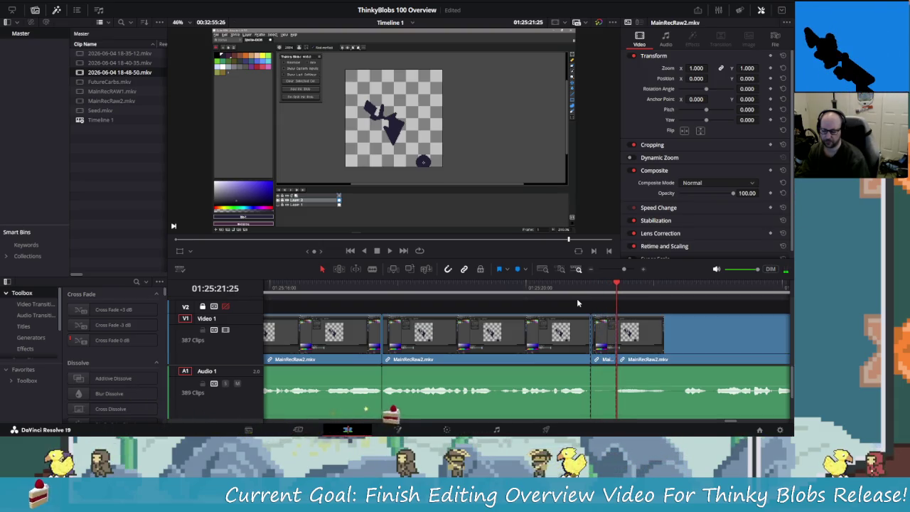
key(shift+v)
key(Delete)
key(shift+Left)
Step: Rewind and replay to review both edits, stopping near 01:25:24
key(space)
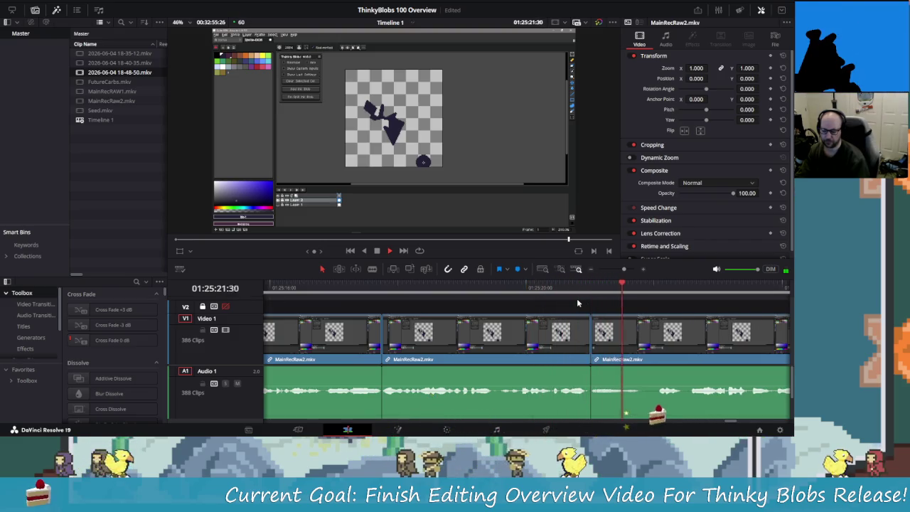
key(shift+Left)
key(space)
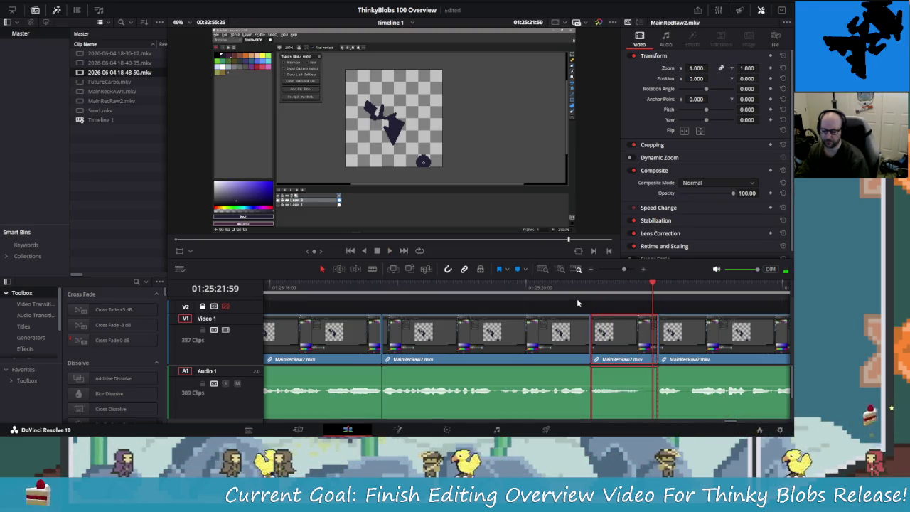
key(shift+Left)
key(shift+Left)
key(shift+Left)
key(space)
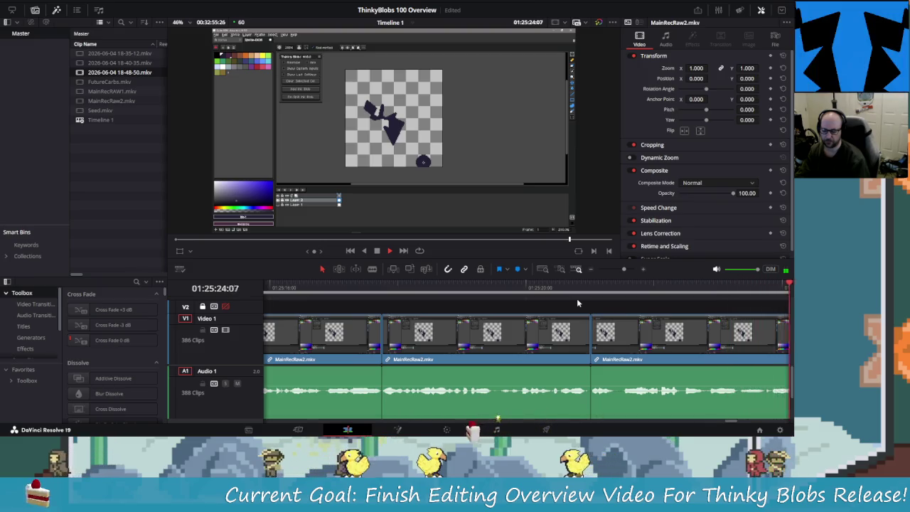
key(space)
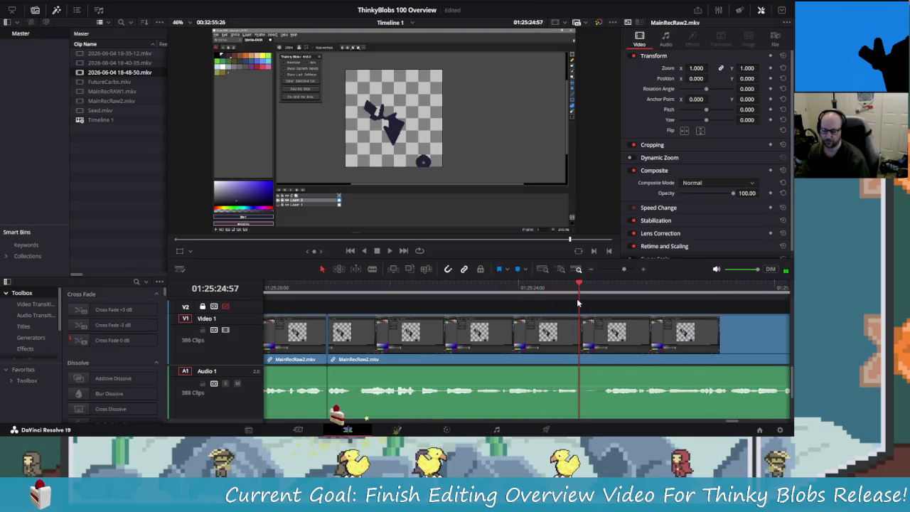
Step: Blade the MainRecRaw2.mkv clip at the next pause, delete the snippet, and replay
key(ctrl+b)
key(space)
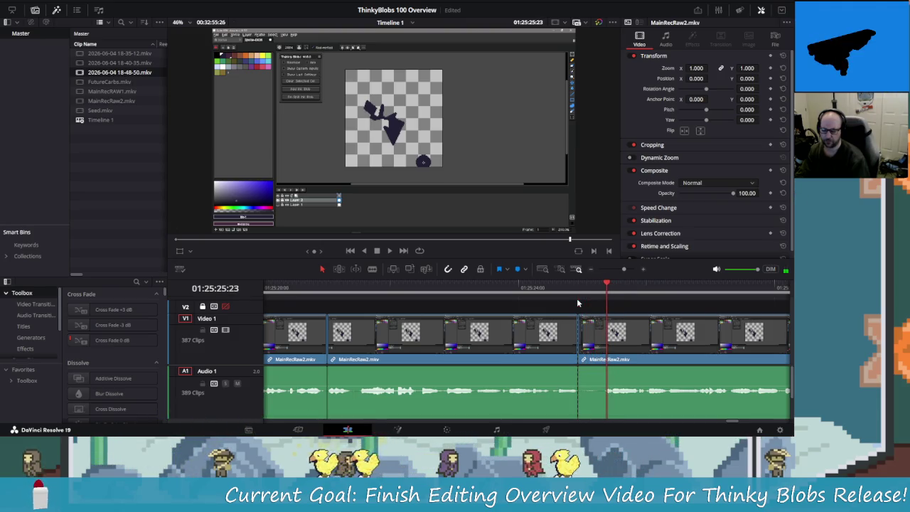
key(space)
key(j)
key(ctrl+b)
key(k)
key(Delete)
key(j)
key(l)
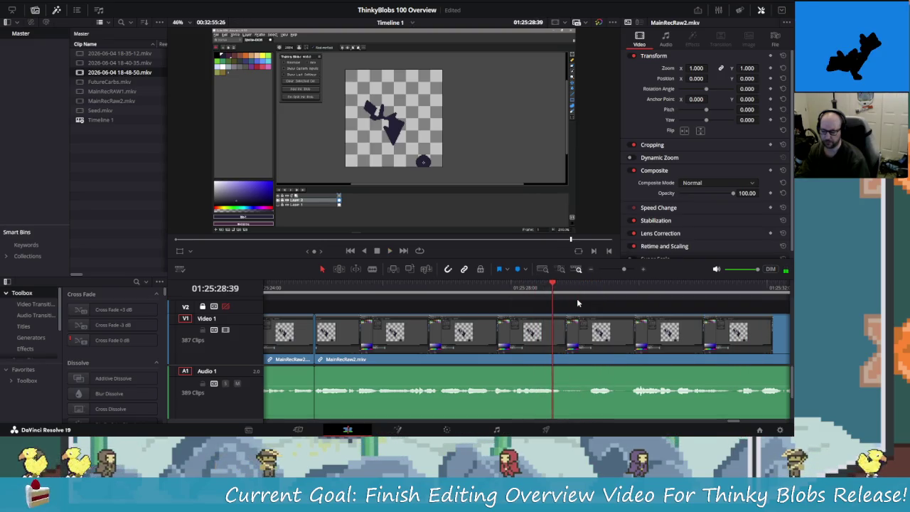
Step: Blade both ends of the next pause, ripple-delete the short piece, and replay
key(ctrl+b)
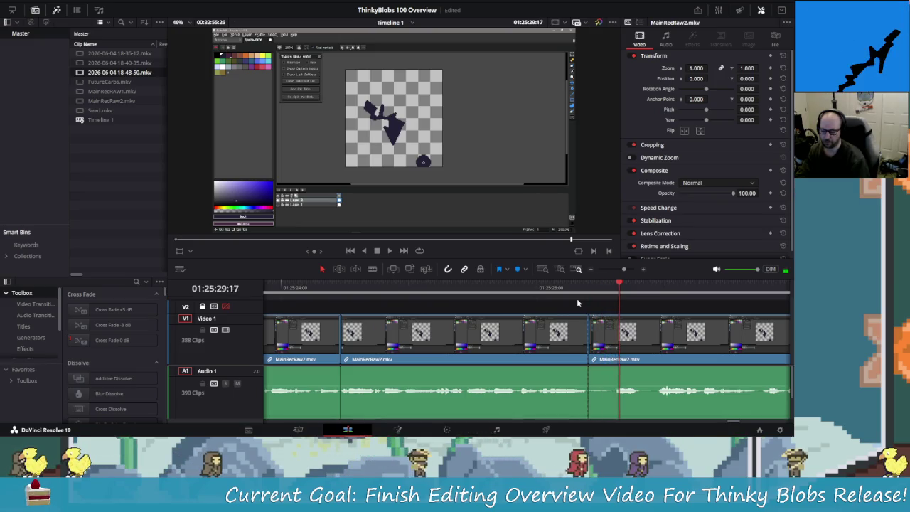
key(j)
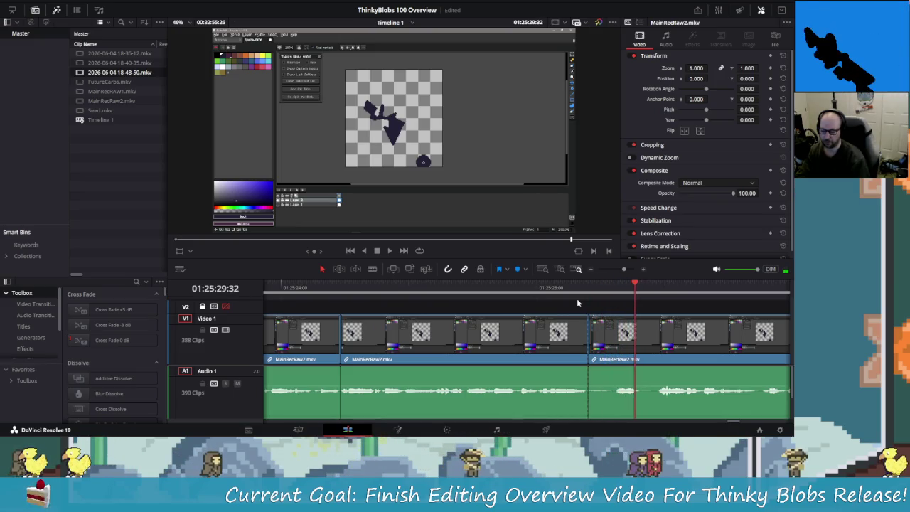
key(ctrl+b)
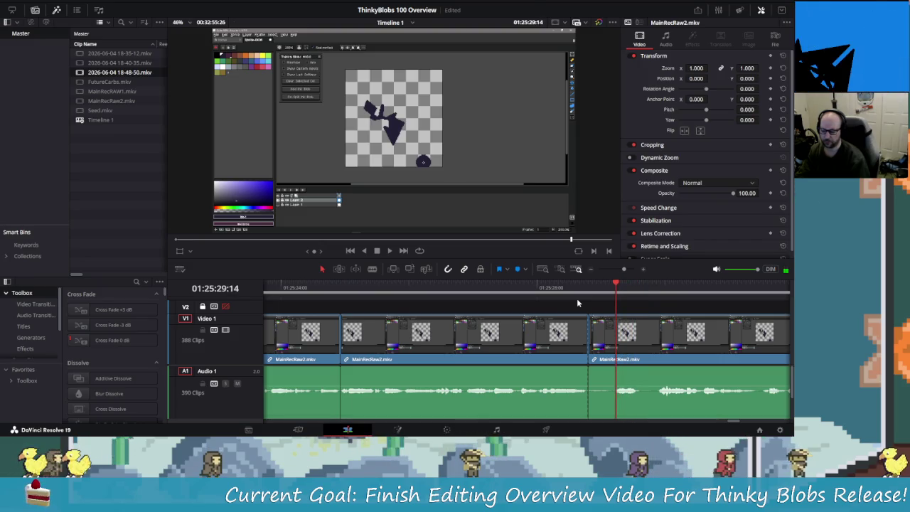
key(shift+v)
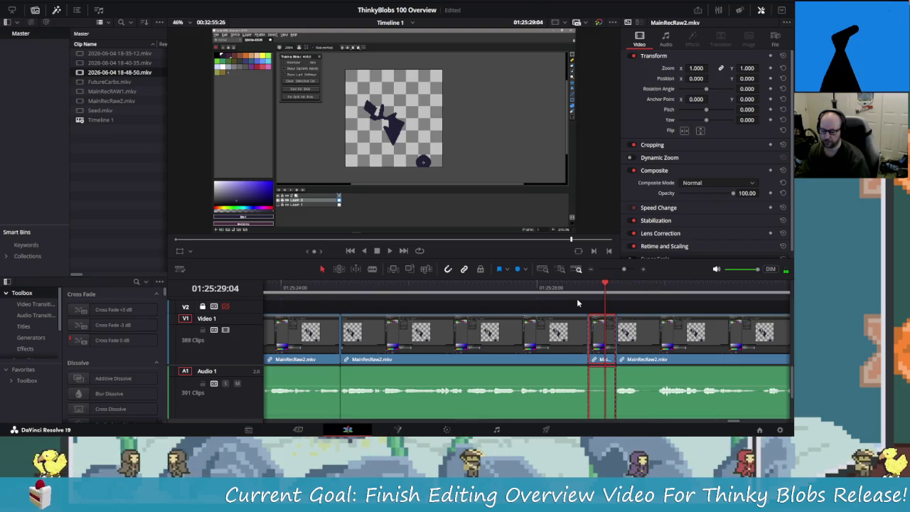
key(Delete)
key(l)
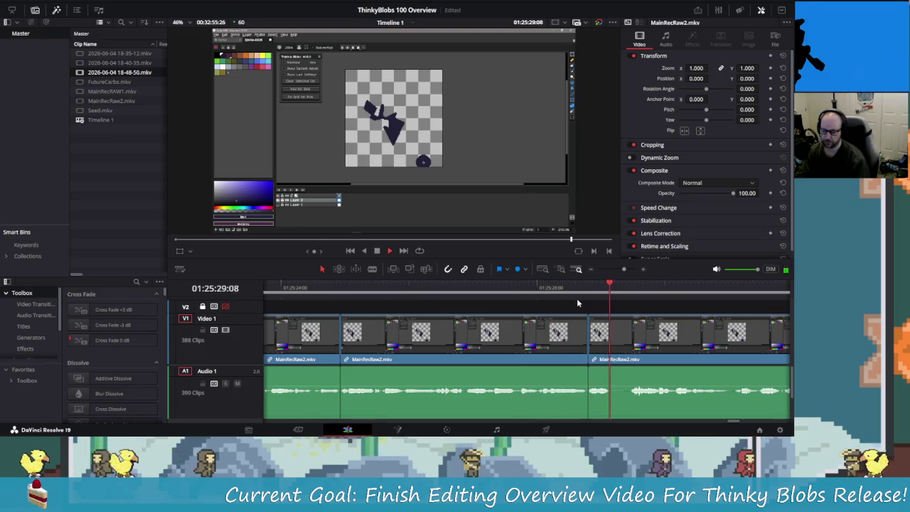
key(space)
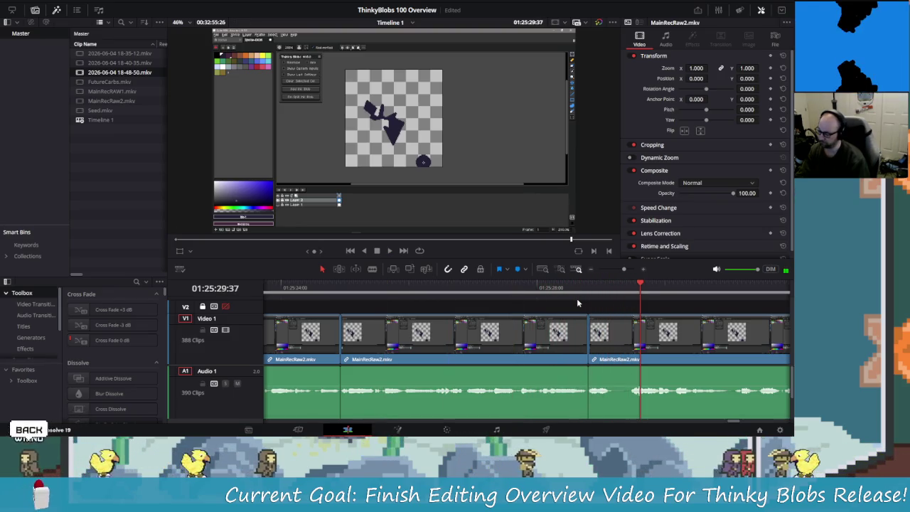
Step: Cut out another pause with blades at its start and end, then replay the edit
key(Left)
key(Left)
key(Left)
key(Left)
key(Left)
key(Left)
key(Left)
key(Left)
key(Left)
key(Left)
key(Left)
key(Left)
key(Left)
key(Left)
key(Left)
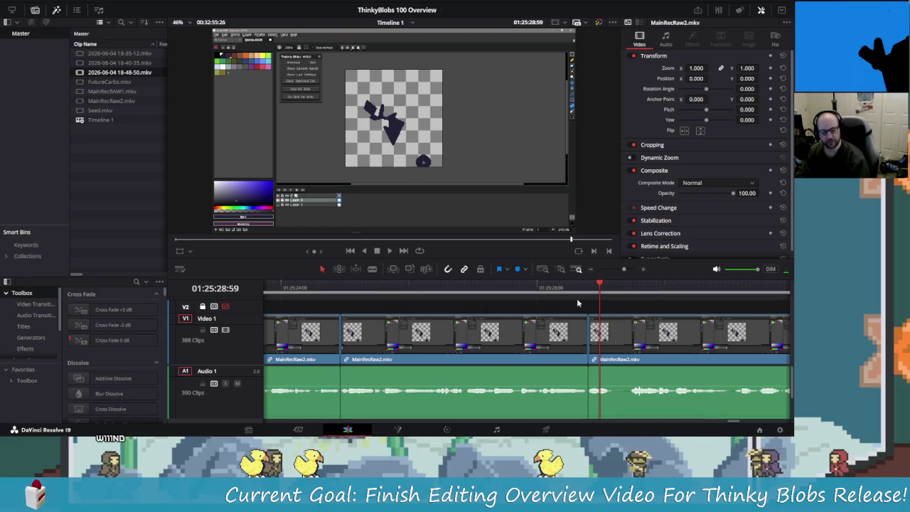
key(Left)
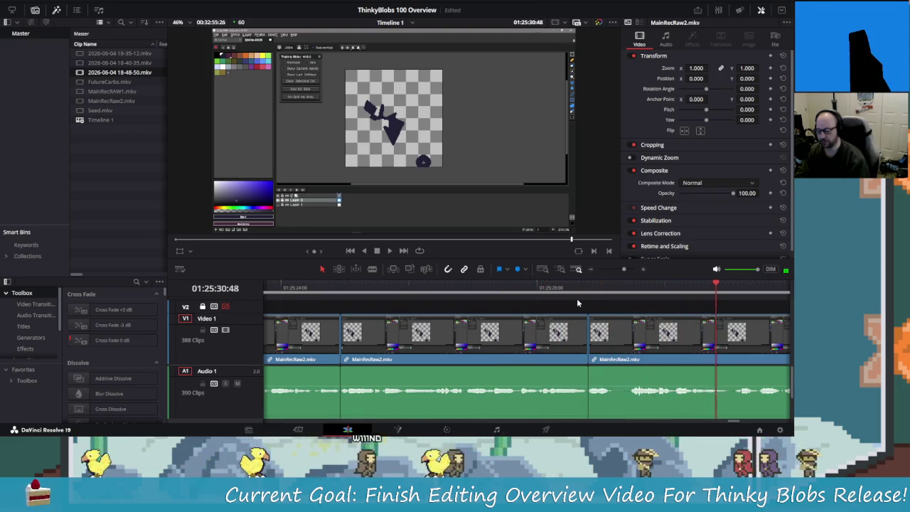
key(space)
key(ctrl+b)
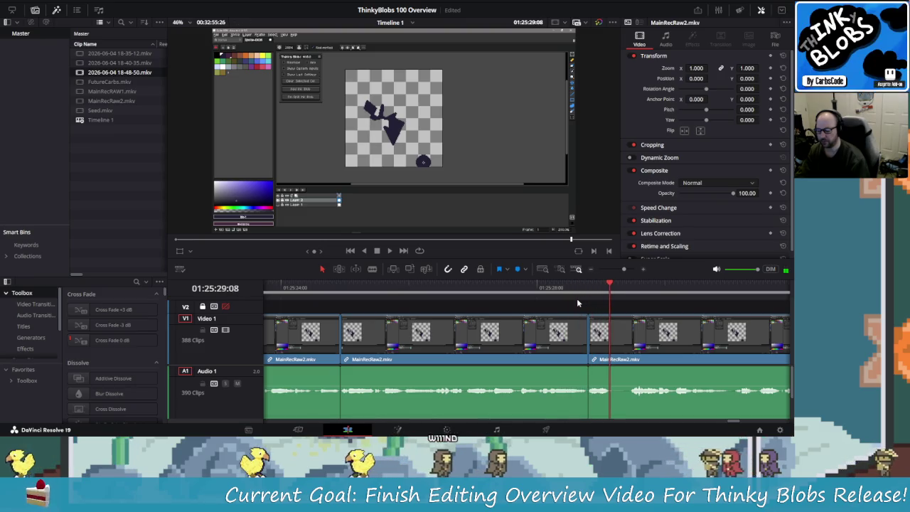
key(Right)
key(Right)
key(Right)
key(Right)
key(Right)
key(Right)
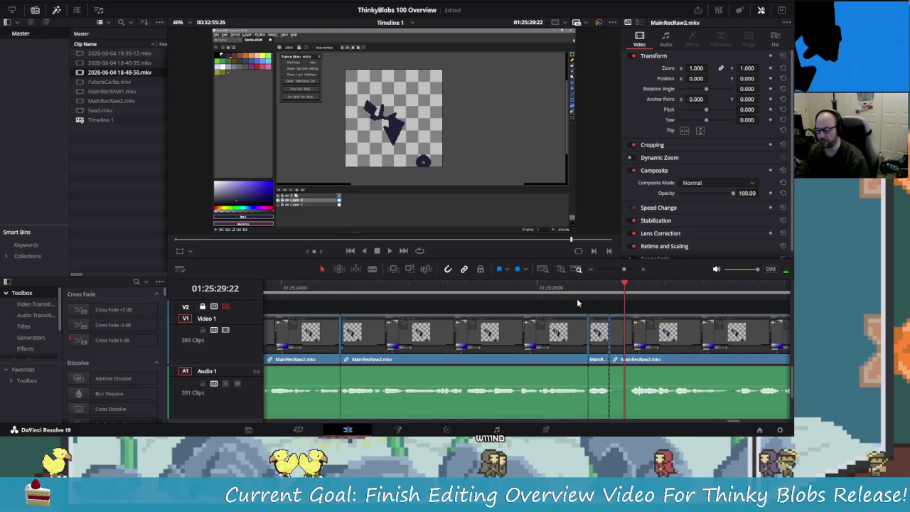
key(Right)
key(Right)
key(Right)
key(Right)
key(Right)
key(Left)
key(Left)
key(Left)
key(Left)
key(Left)
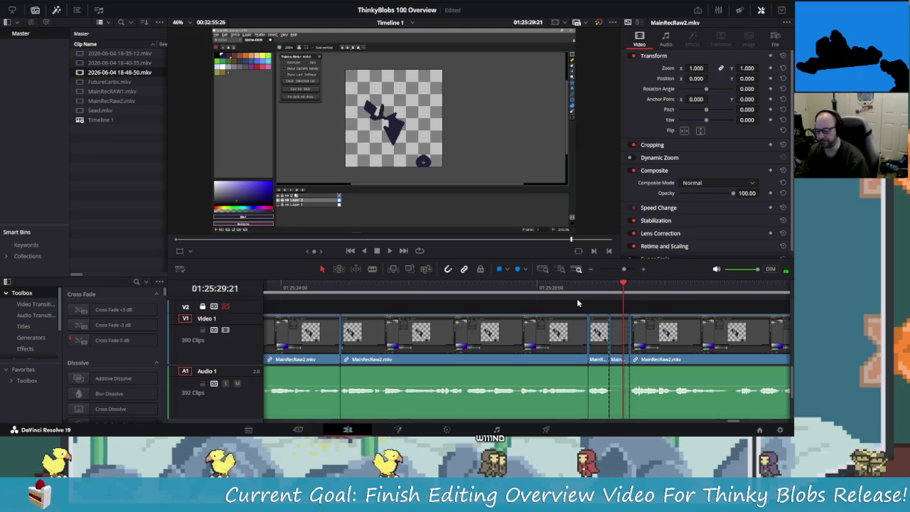
key(ctrl+b)
key(Delete)
key(slash)
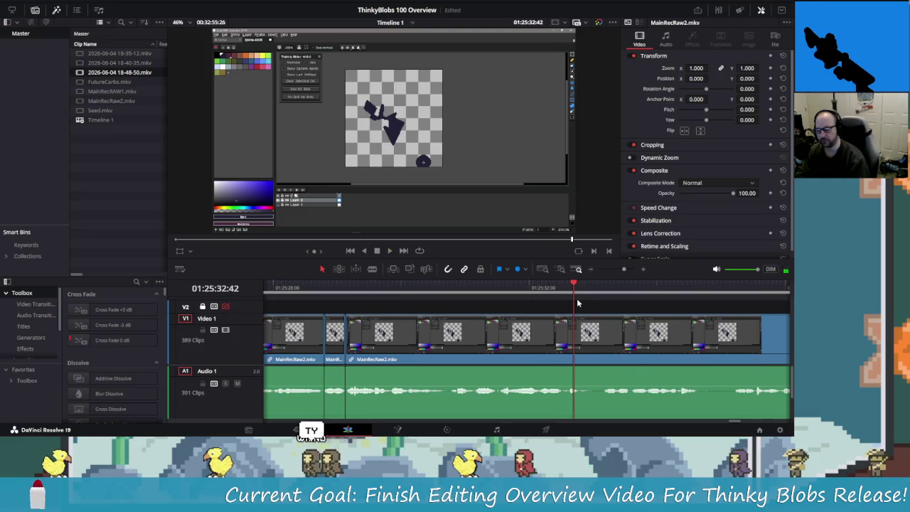
Step: Locate the exact frame, blade the clip there, and replay the section
key(j)
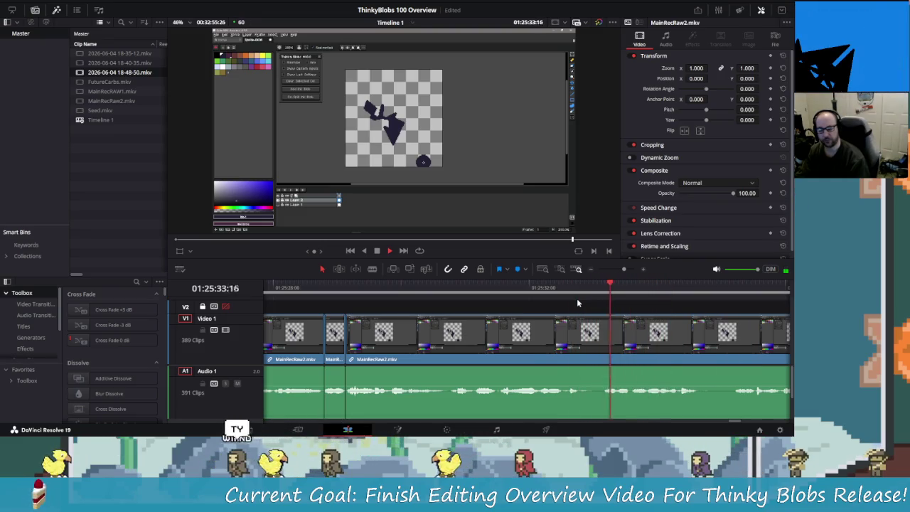
key(l)
key(Left)
key(Left)
key(Left)
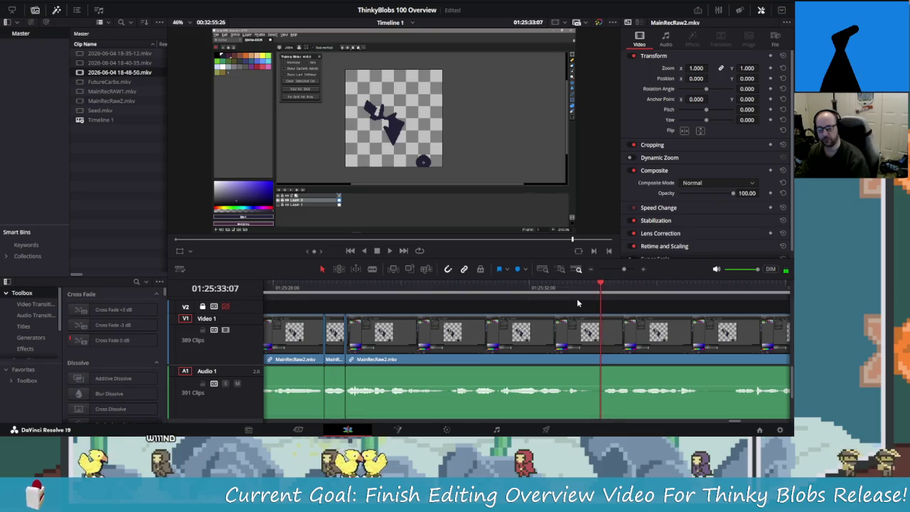
key(Left)
key(ctrl+b)
key(Right)
key(Right)
key(Right)
key(Right)
key(Right)
key(Right)
key(Right)
key(Right)
key(Right)
key(Right)
key(Right)
key(Left)
key(Left)
key(Left)
key(Left)
key(Left)
key(Left)
key(Left)
key(Left)
key(Left)
key(Left)
key(space)
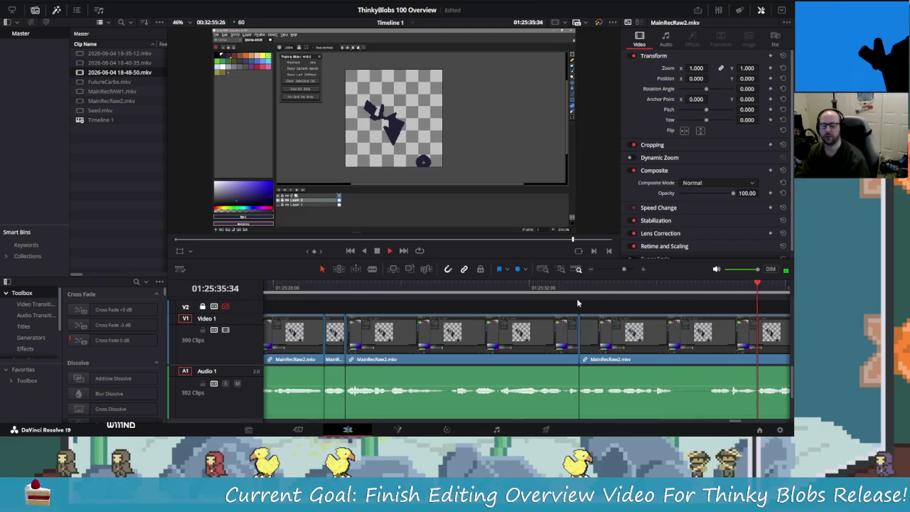
key(shift+Left)
key(shift+Left)
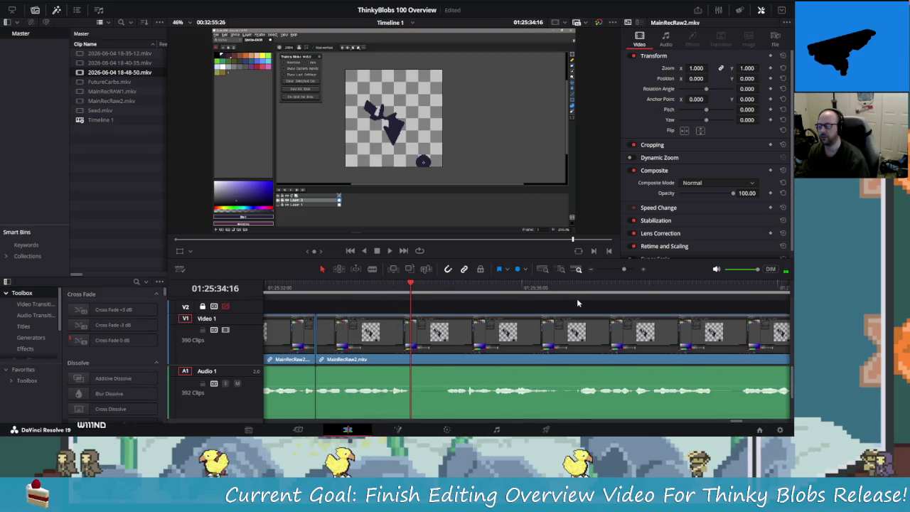
Step: Blade and ripple-delete the next pause, then split again near 01:25:36
key(ctrl+b)
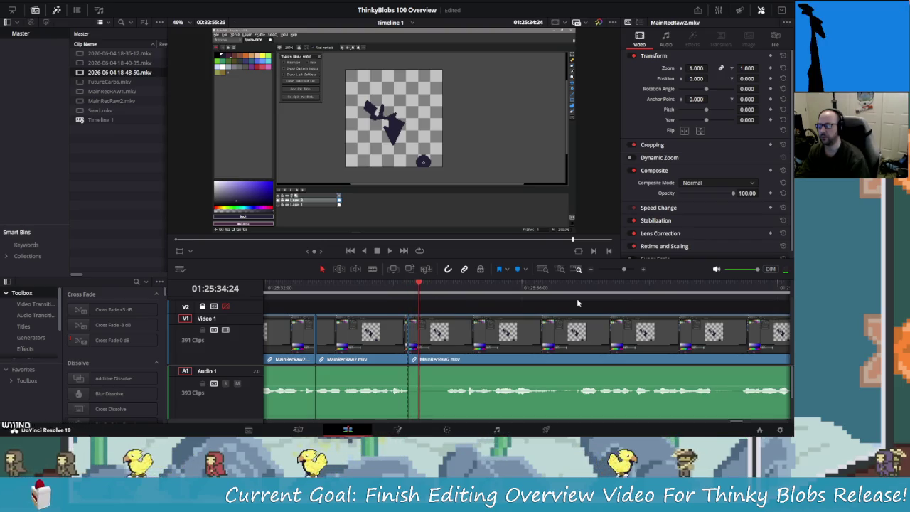
key(ctrl+b)
key(Left)
key(Left)
key(Left)
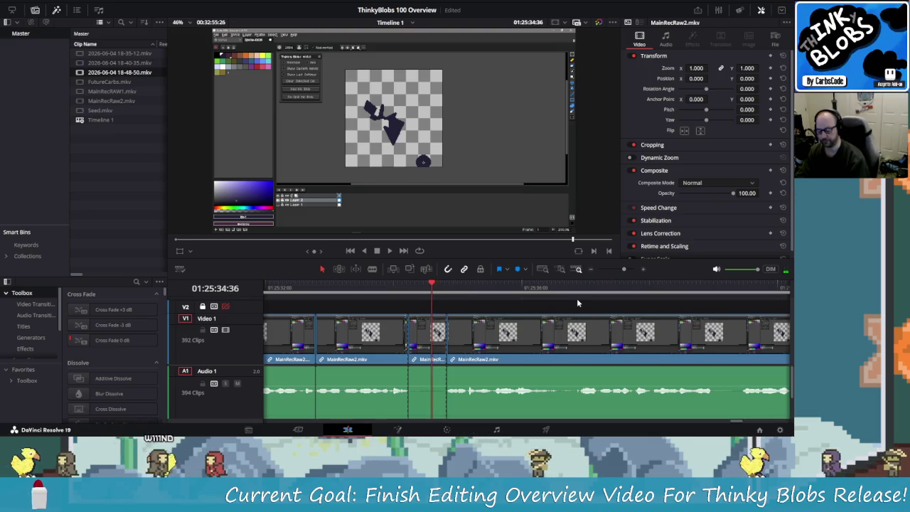
key(Delete)
key(slash)
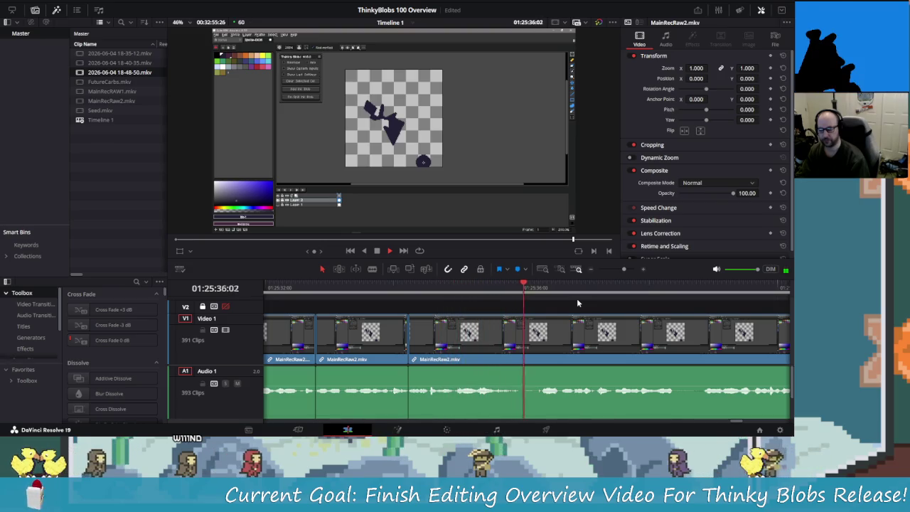
key(Left)
key(Left)
key(Left)
key(Left)
key(Left)
key(Left)
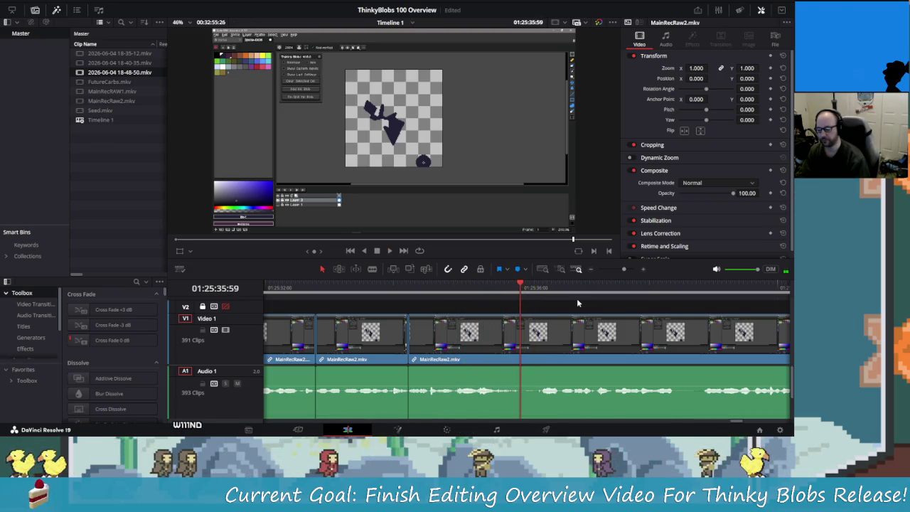
key(ctrl+backslash)
key(Right)
key(Right)
key(Right)
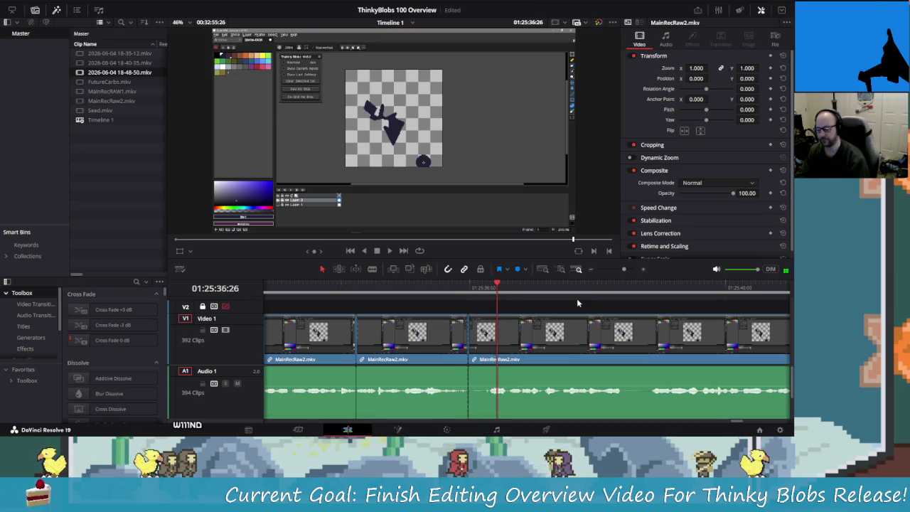
Step: Fine-tune the cut frames and ripple-delete two more short stretches of MainRecRaw2.mkv
key(Left)
key(Left)
key(Left)
key(ctrl+backslash)
key(Left)
key(Left)
key(Left)
key(Delete)
key(slash)
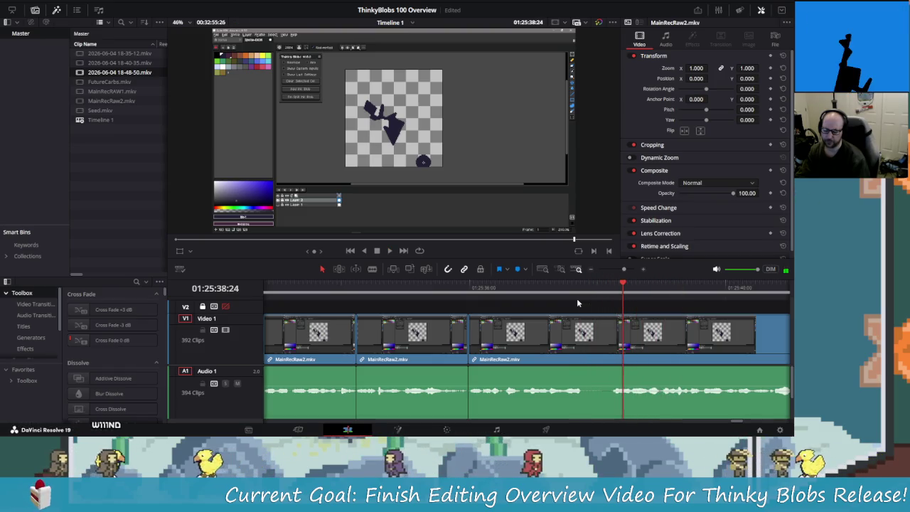
key(Left)
key(Left)
key(Left)
key(ctrl+b)
key(Delete)
key(slash)
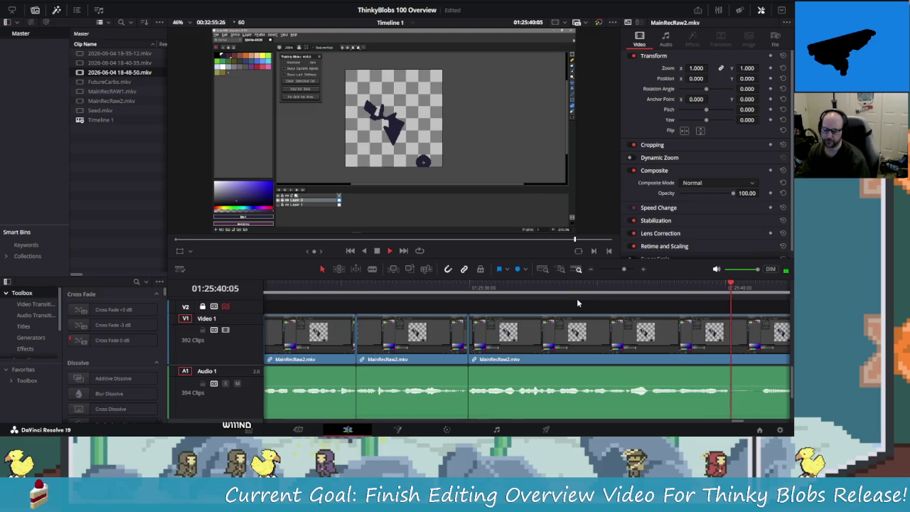
Step: Blade the clip at the pause near 01:25:40:03 and review the recent edits
key(space)
key(ctrl+b)
key(space)
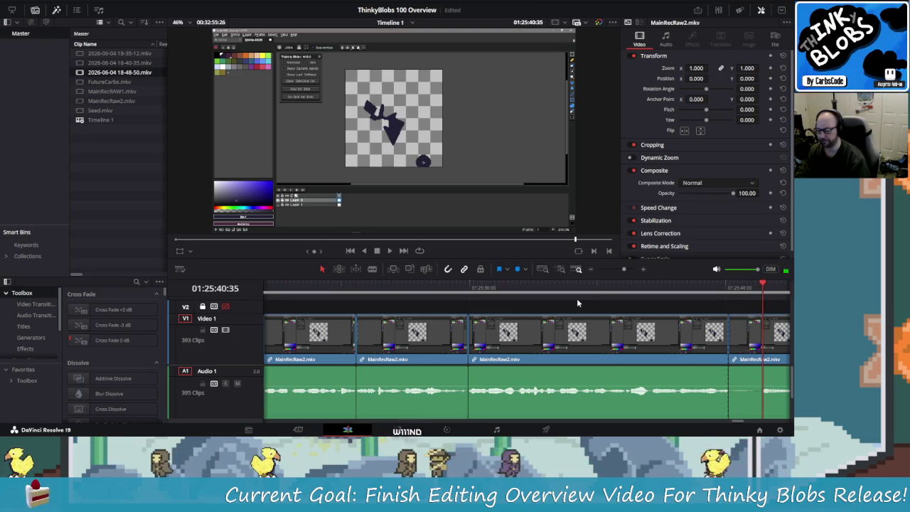
key(j)
key(j)
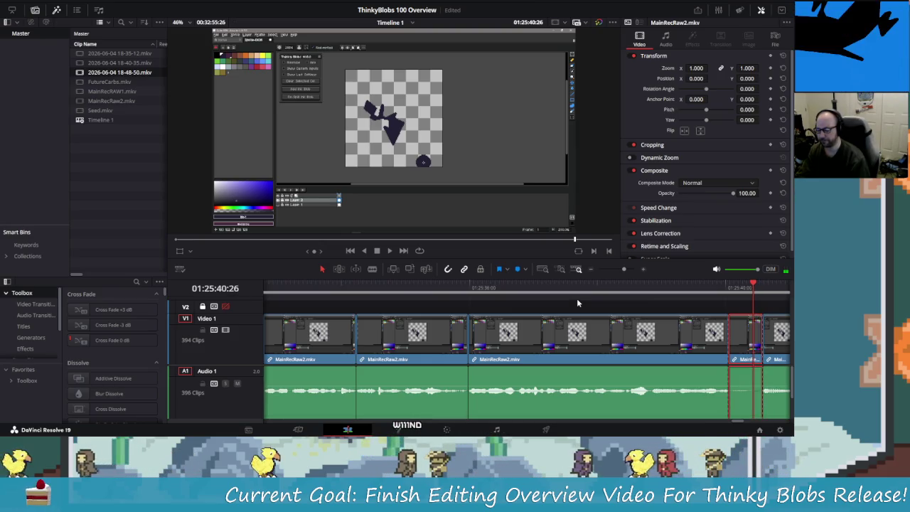
key(space)
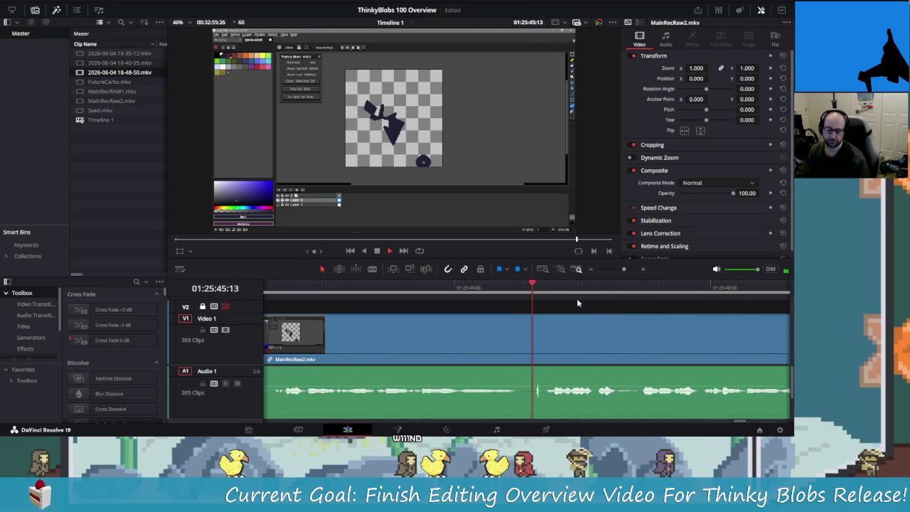
Step: Split both ends of the first pause near 01:25:44 and ripple-delete the short piece between them
key(Up)
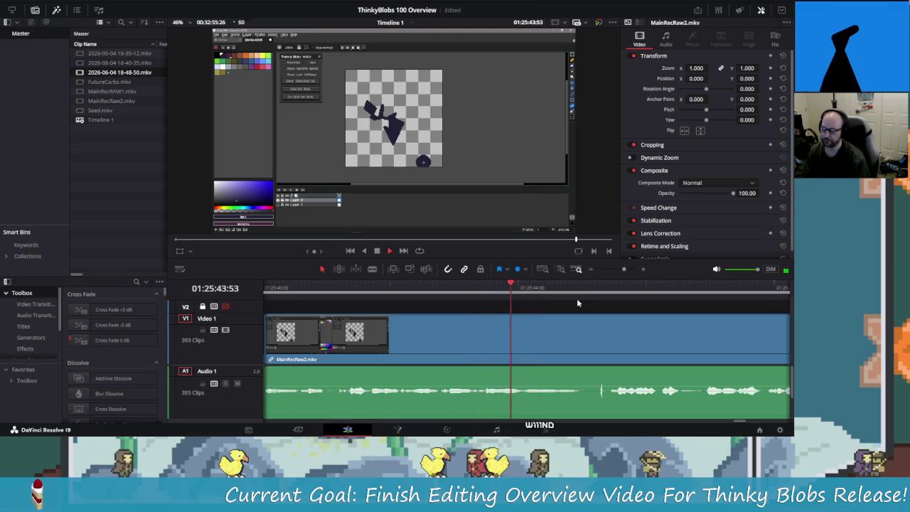
key(space)
key(Right)
key(Right)
key(Right)
key(ctrl+b)
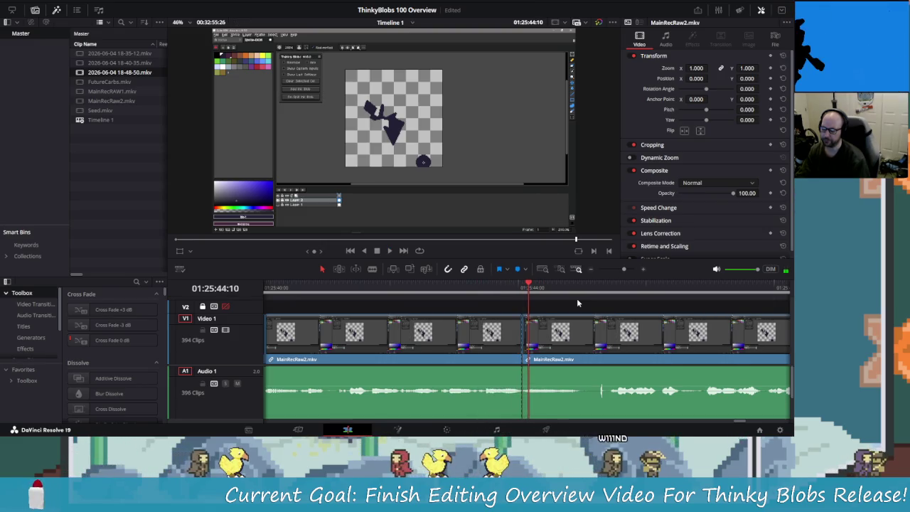
key(space)
key(ctrl+b)
key(Left)
key(Left)
key(Left)
key(shift+v)
key(Delete)
Step: Find the next pause, split at it, and ripple-trim its frames to close the gap
key(/)
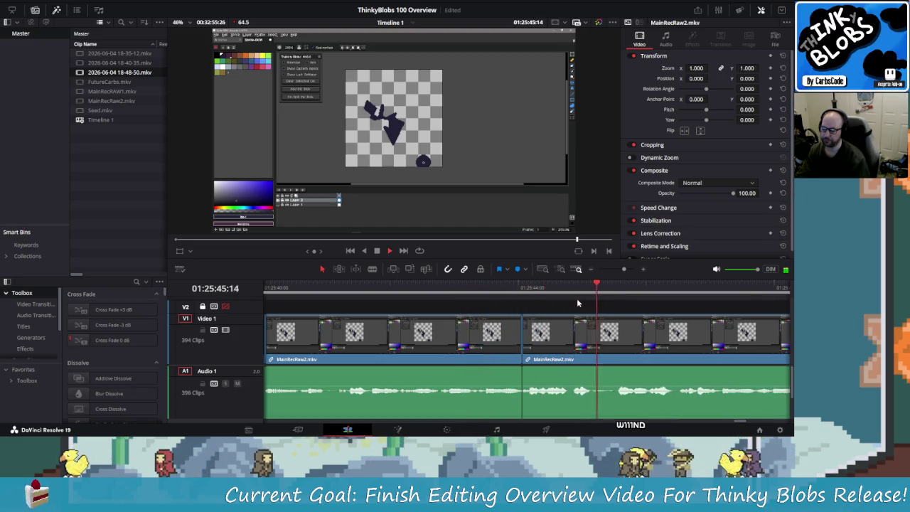
key(j)
key(j)
key(j)
key(l)
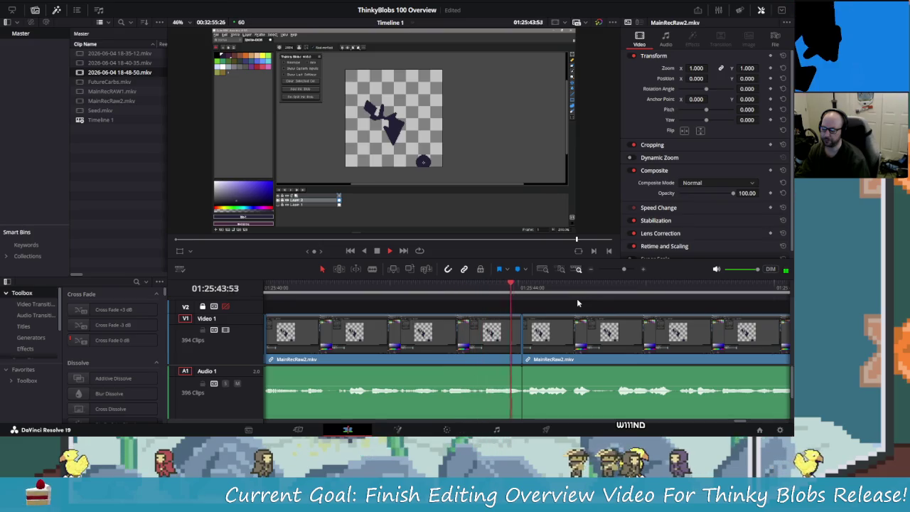
key(k)
key(Left)
key(Left)
key(Left)
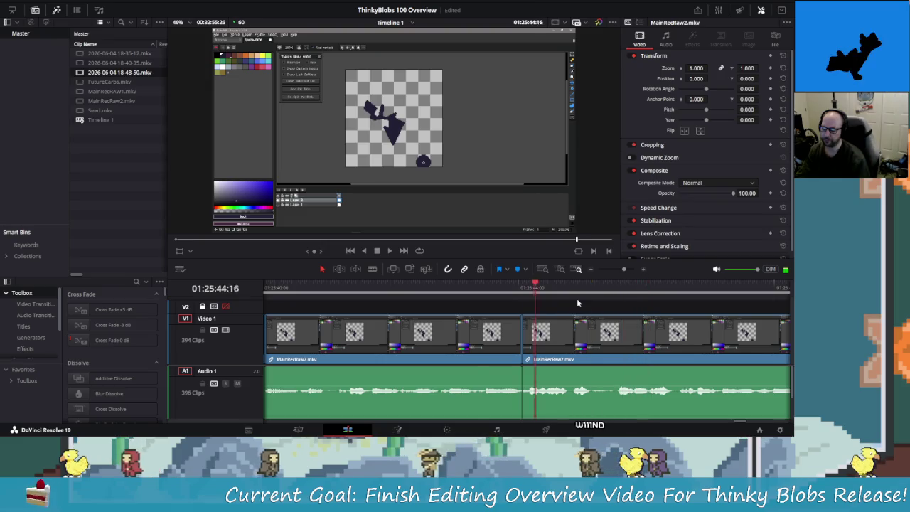
key(k)
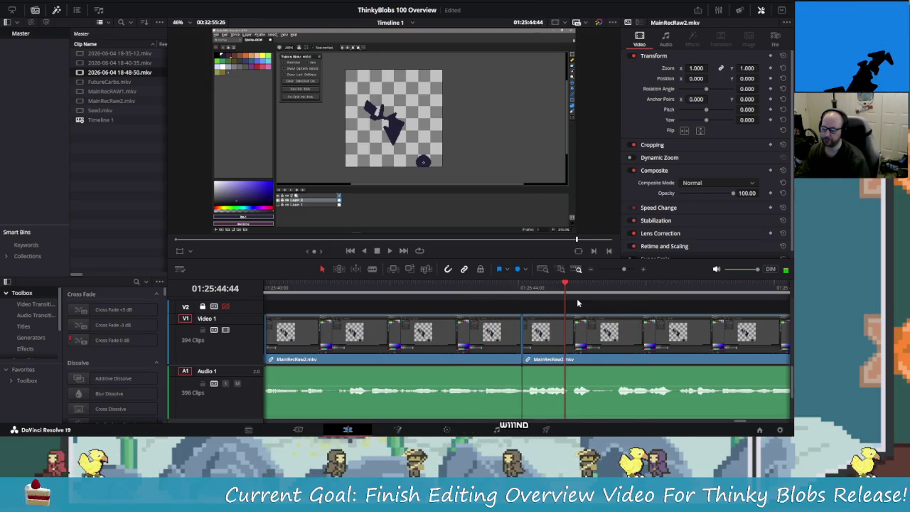
key(ctrl+b)
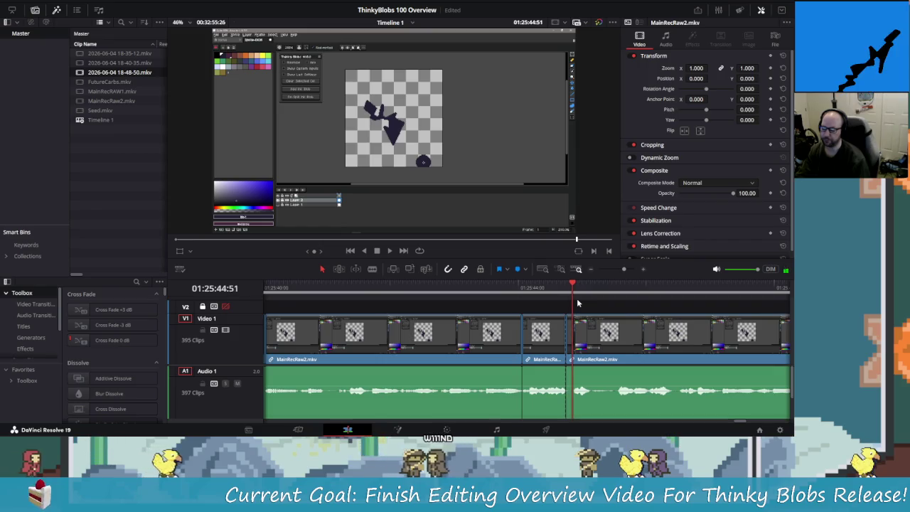
key(Left)
key(Left)
key(Left)
Step: Split at the start and end of the following pause and remove the piece, closing the gap
key(Left)
key(ctrl+shift+])
key(shift+Left)
key(space)
click(577, 304)
key(space)
key(Left)
key(Left)
key(Left)
key(Left)
key(Left)
key(Left)
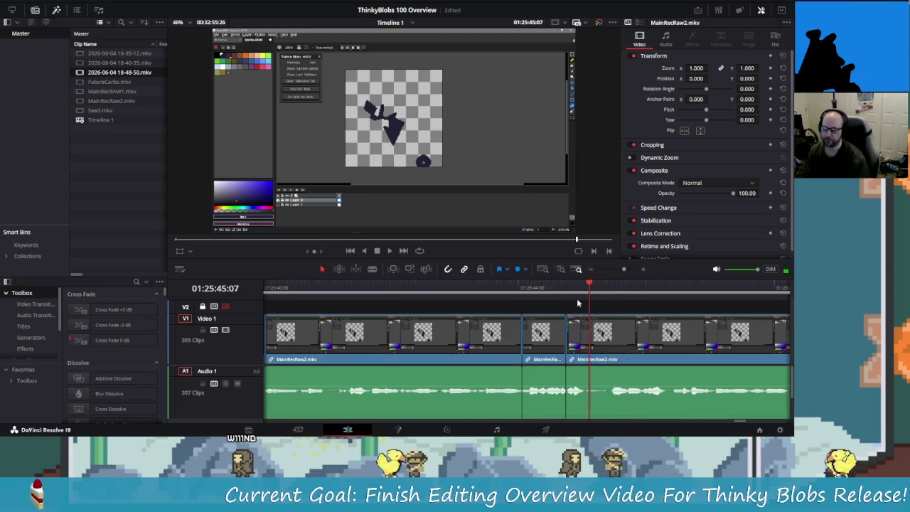
key(Left)
key(Left)
key(Left)
key(ctrl+b)
key(Right)
key(Right)
key(Right)
key(Right)
key(Right)
key(Right)
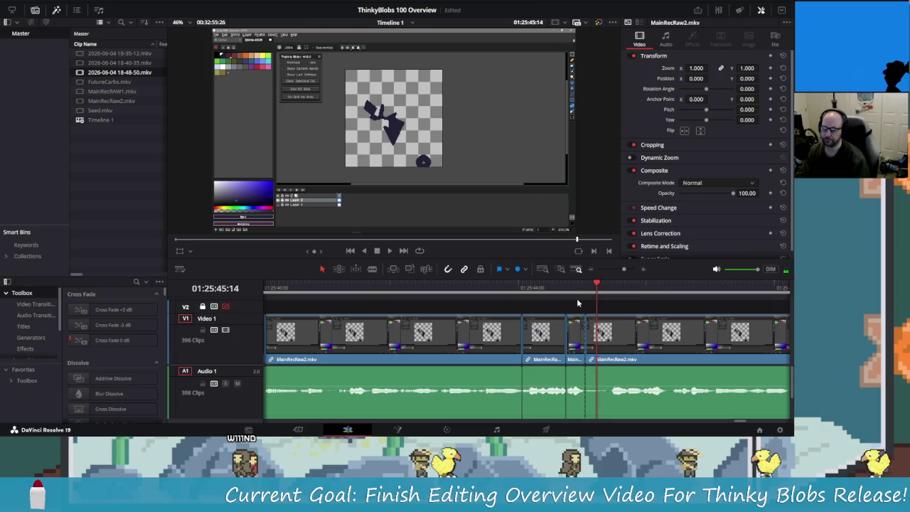
key(Right)
key(Right)
key(ctrl+b)
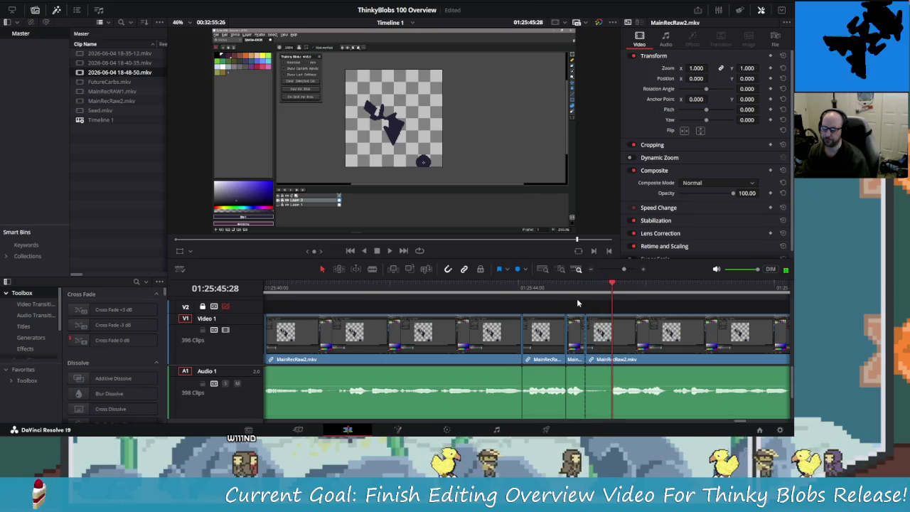
key(Delete)
key(shift+Left)
key(shift+Left)
Step: Cut one more short pause near 01:25:46 and ripple-delete it, then replay to check
key(space)
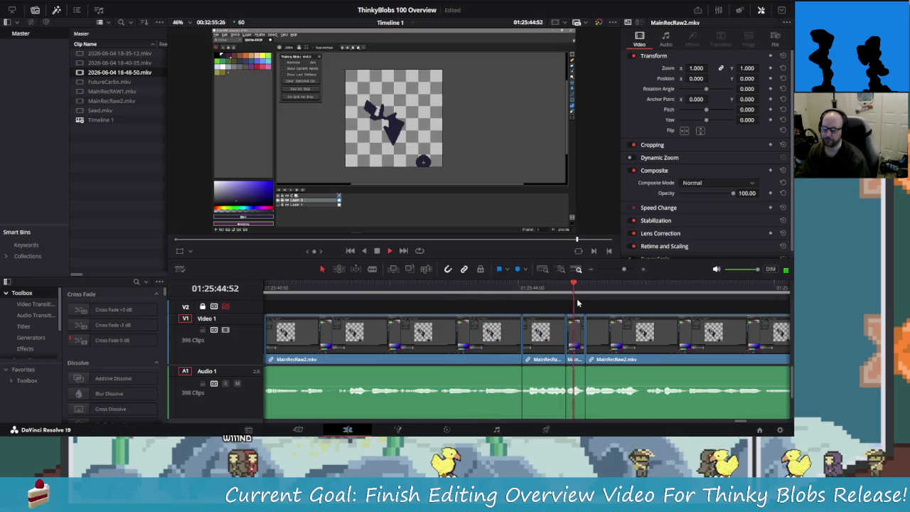
key(space)
key(Left)
key(Left)
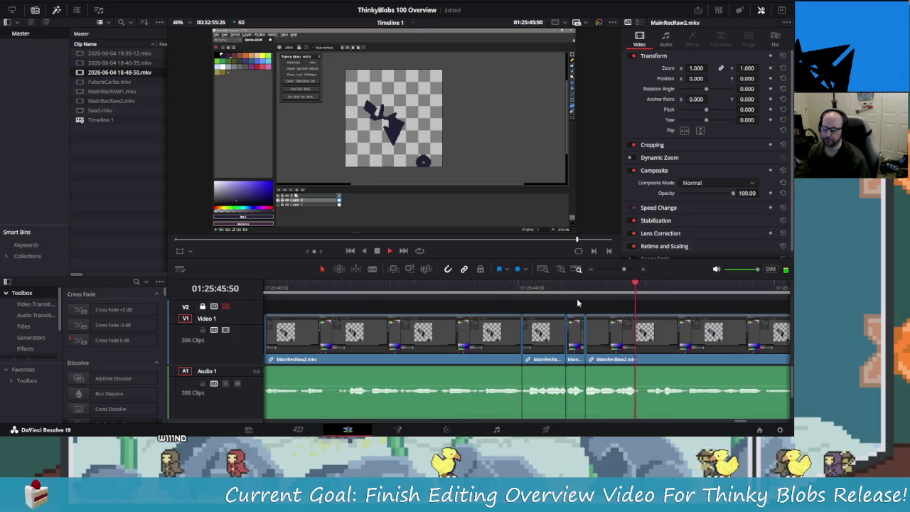
key(Left)
key(Left)
key(Left)
key(Left)
key(Left)
key(Left)
key(Left)
key(Left)
key(Left)
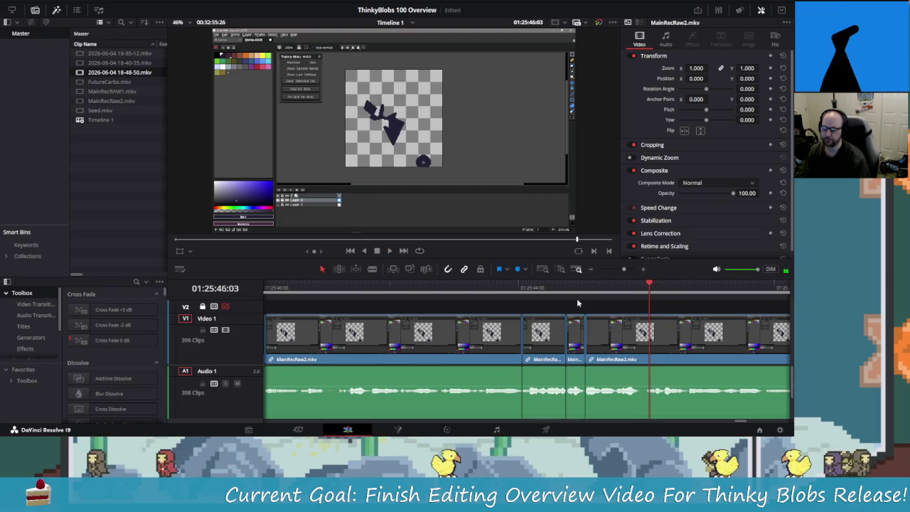
key(Left)
key(ctrl+b)
key(Left)
key(Left)
key(Left)
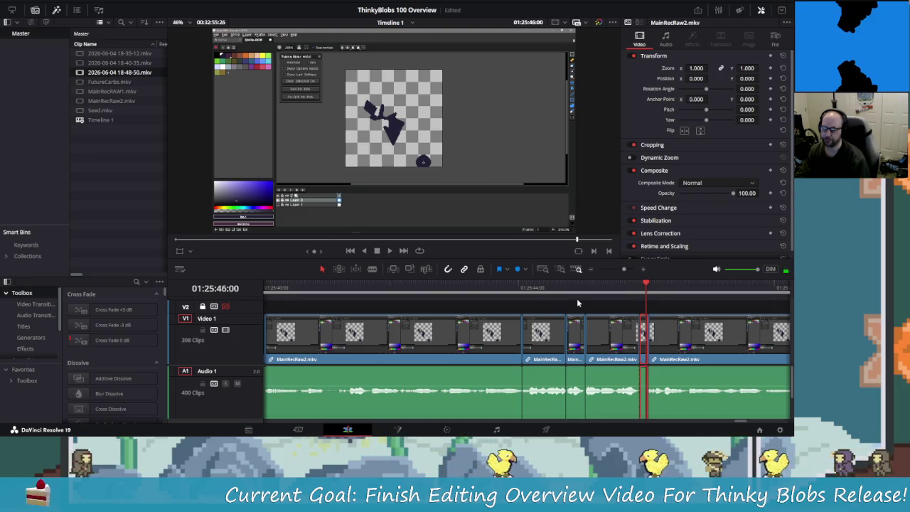
key(BackSpace)
key(slash)
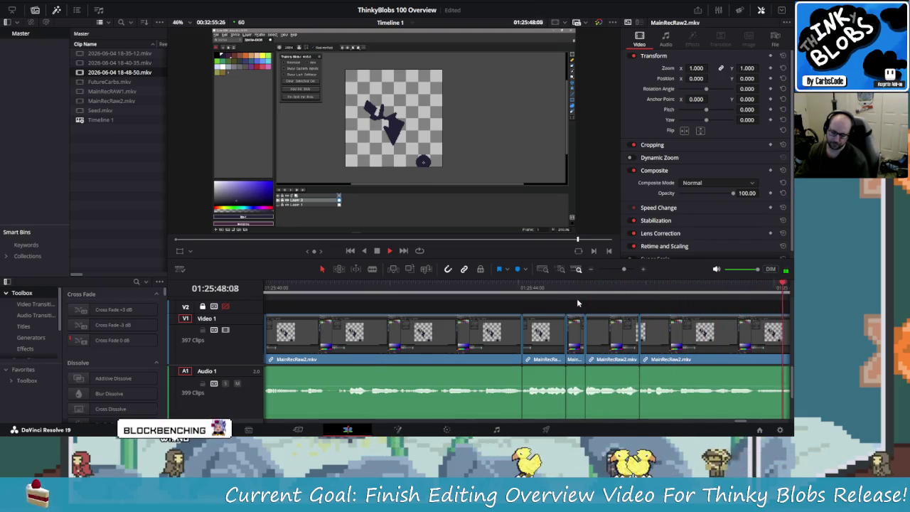
key(space)
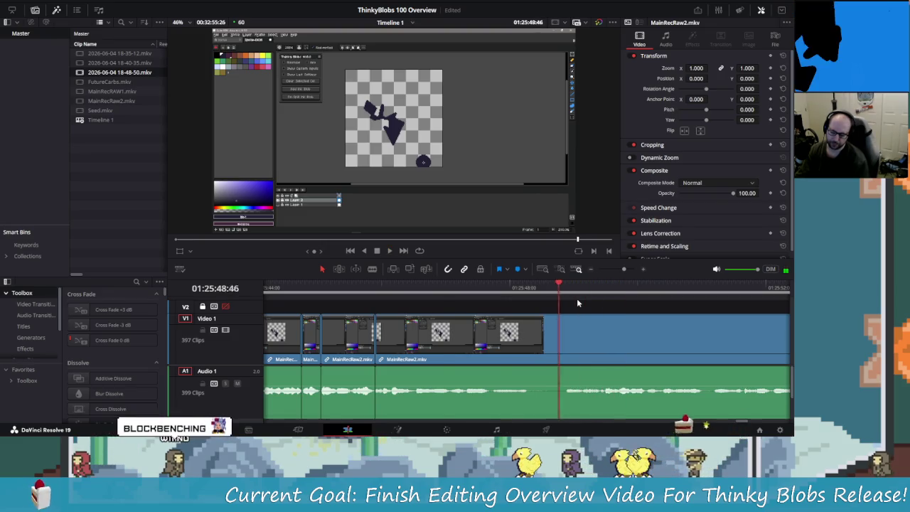
Step: Split both ends of the pause near 01:25:48 and ripple-delete it, then replay the cut
key(slash)
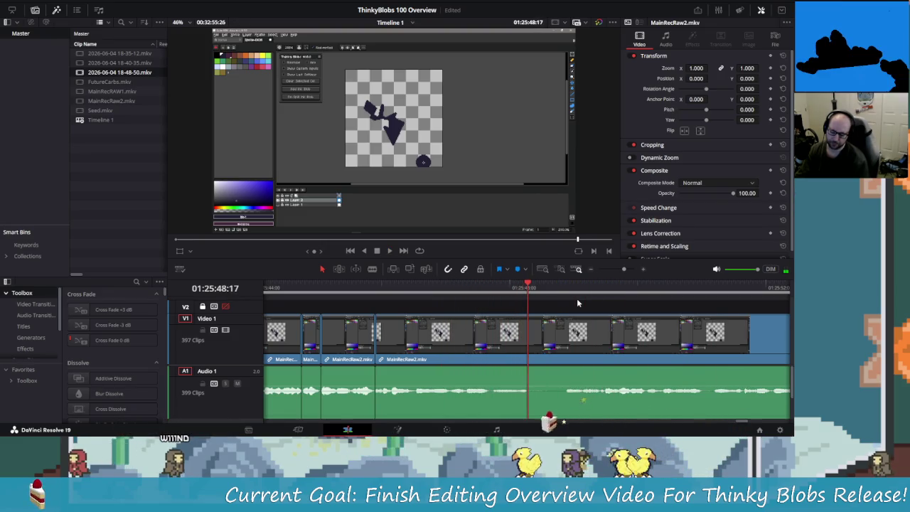
key(ctrl+b)
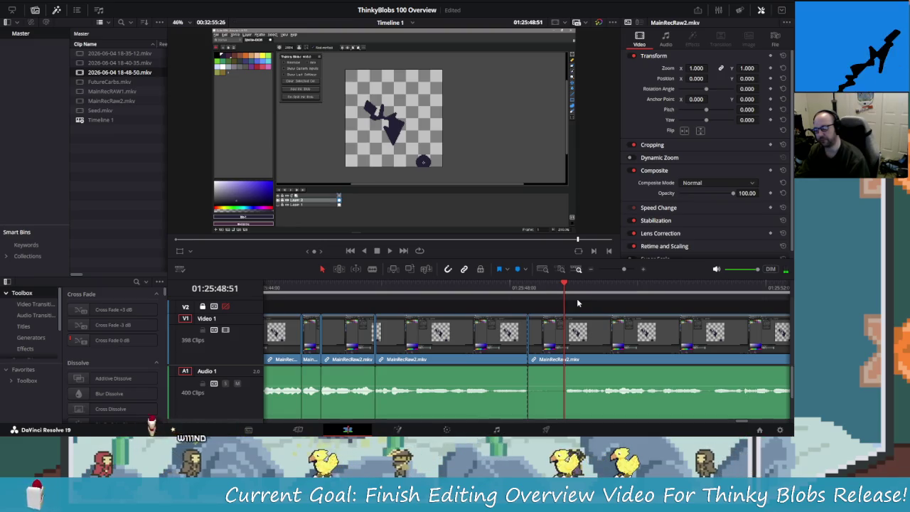
key(ctrl+b)
key(Left)
key(Left)
key(Left)
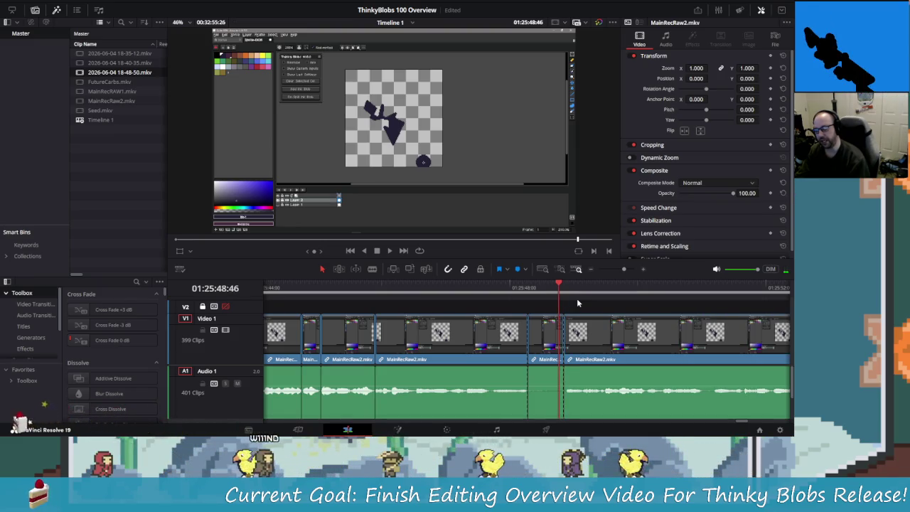
key(Delete)
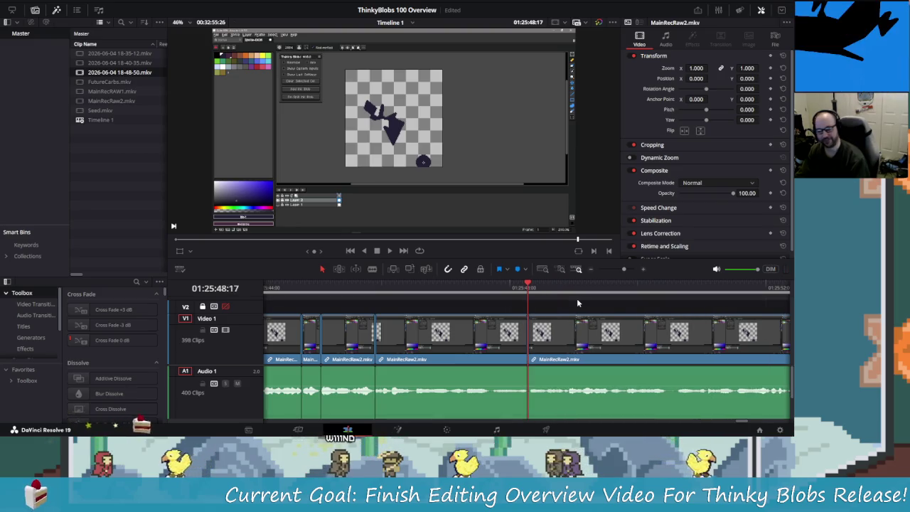
key(shift+Left)
key(space)
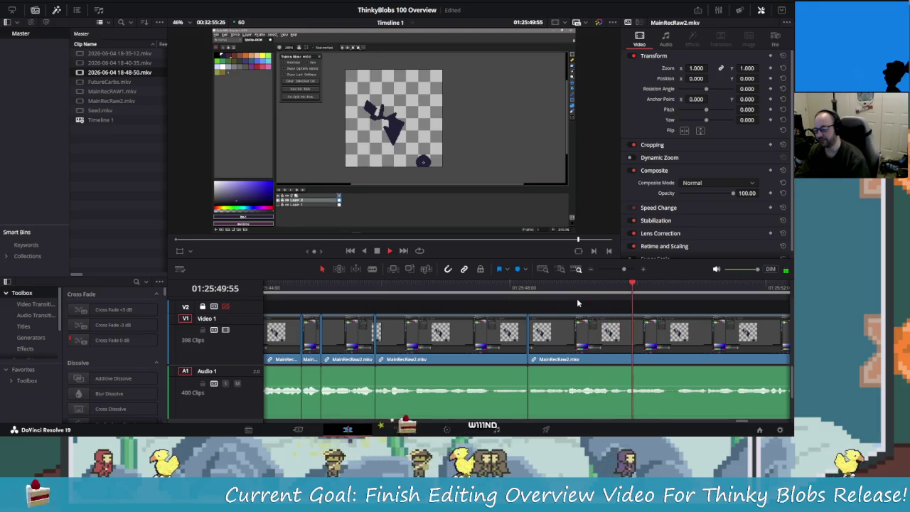
Step: Split at 01:25:50:31 and the pause end a few frames later, ripple-delete the piece, and review
key(shift+Left)
key(space)
key(Right)
key(Right)
key(Right)
key(ctrl+b)
key(Right)
key(Right)
key(Right)
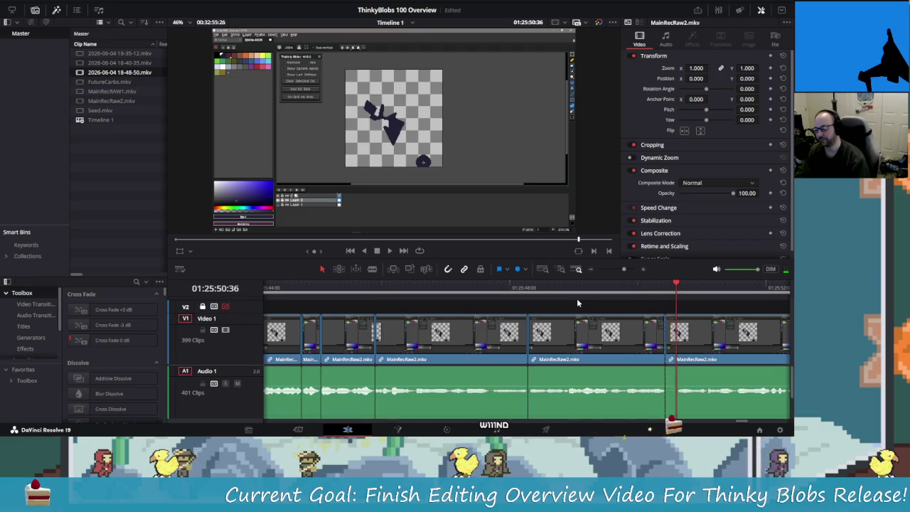
key(Left)
key(Left)
key(Left)
key(Left)
key(Left)
key(Left)
key(ctrl+b)
key(BackSpace)
key(j)
key(j)
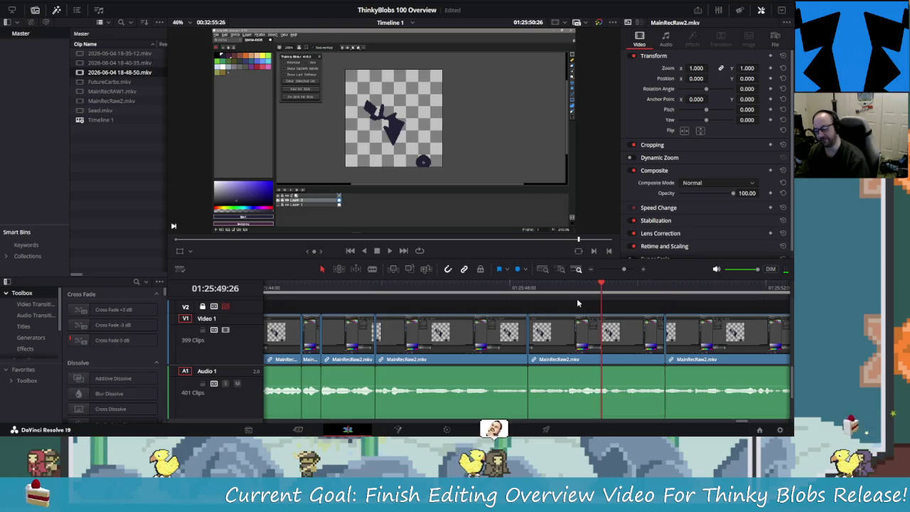
key(l)
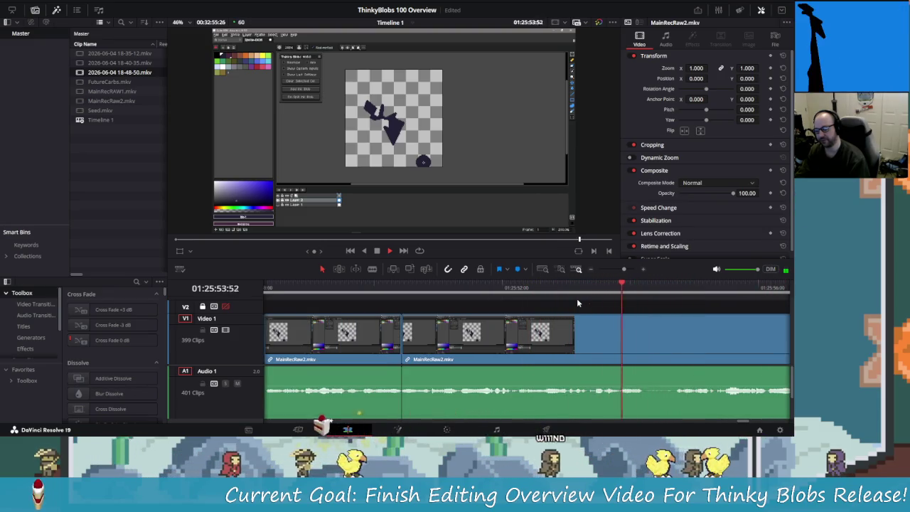
Step: Split at the next pause, step to its end, and delete the unwanted piece
key(k)
key(ctrl+b)
key(Right)
key(Right)
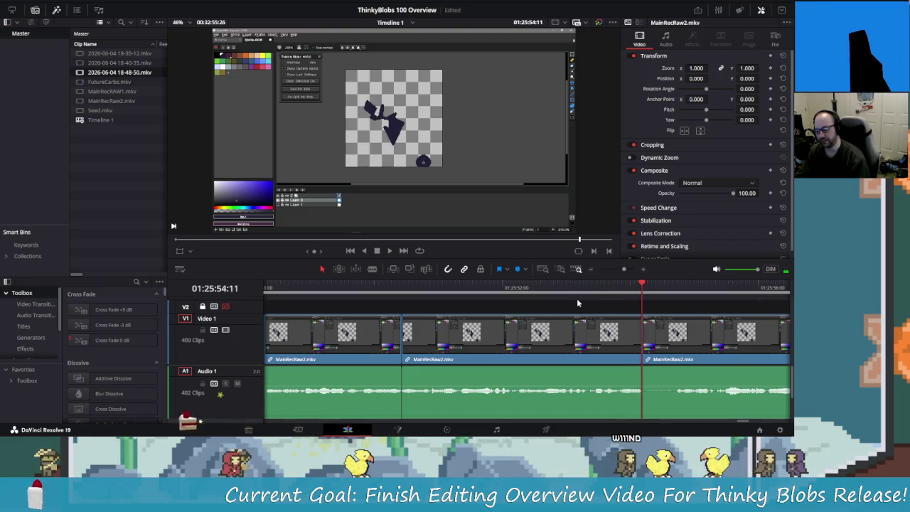
key(Right)
key(Right)
key(Right)
key(Right)
key(Right)
key(Right)
key(Right)
key(Right)
key(Right)
key(Right)
key(Right)
key(Right)
key(Right)
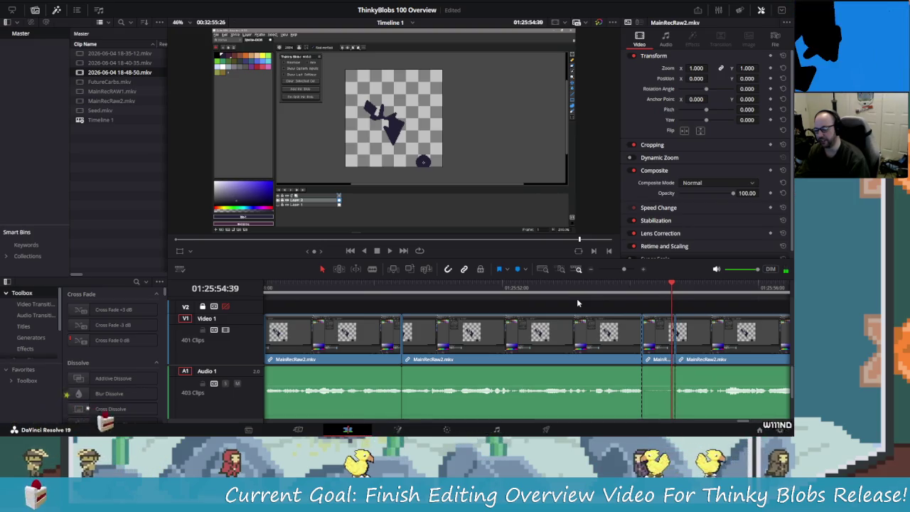
key(Delete)
key(Delete)
key(j)
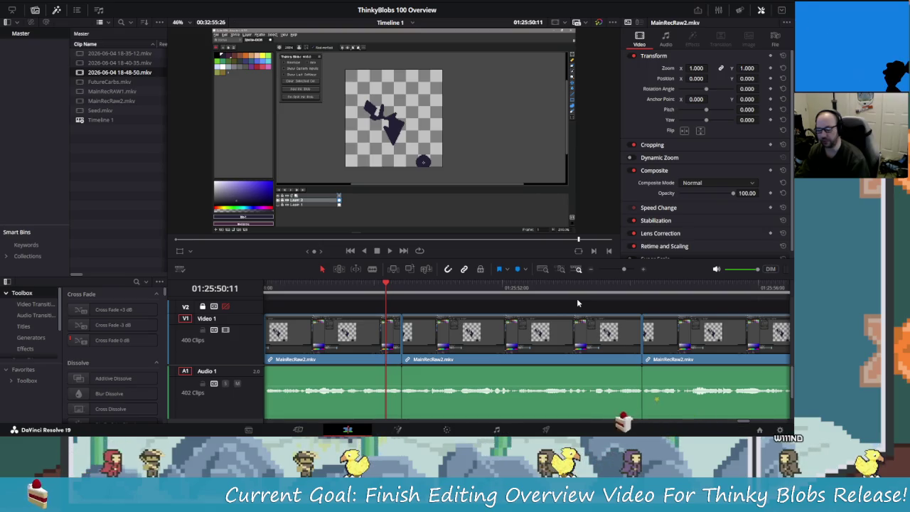
key(Left)
key(Left)
key(Left)
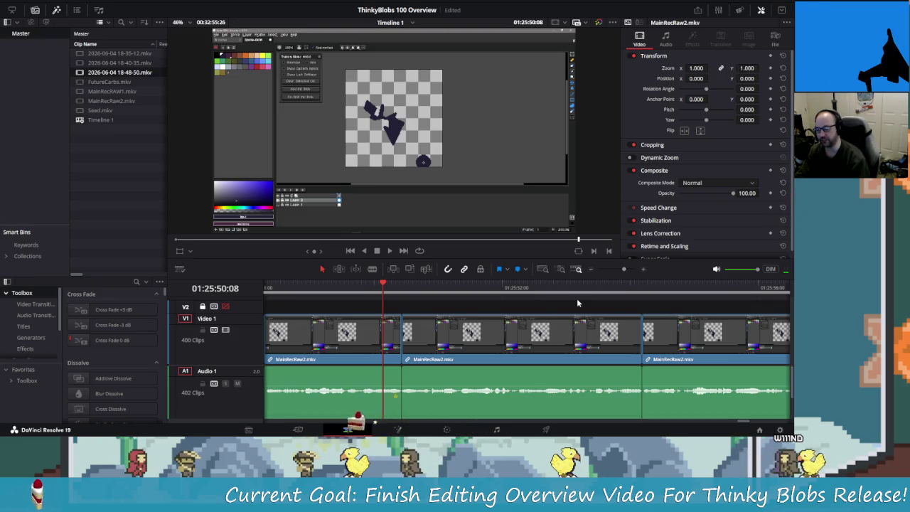
Step: Split both ends of the following pause and ripple-delete the short piece, then replay the cut
key(space)
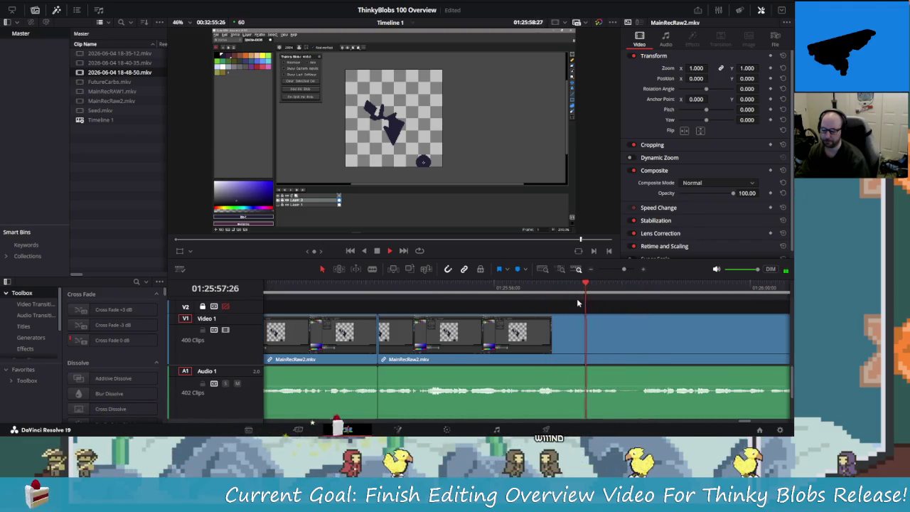
key(space)
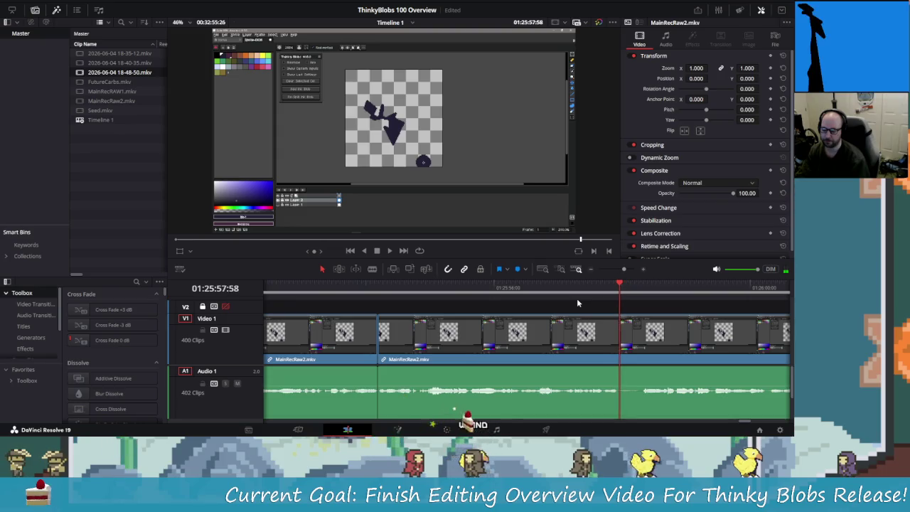
key(ctrl+b)
key(space)
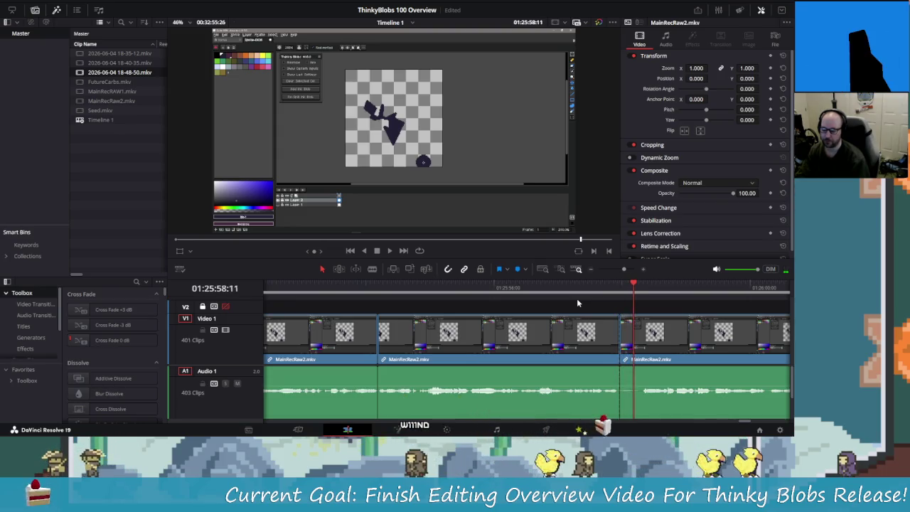
key(ctrl+b)
key(Left)
key(Left)
key(Left)
key(Left)
key(Left)
key(Left)
key(Delete)
key(Left)
key(Left)
key(Left)
key(space)
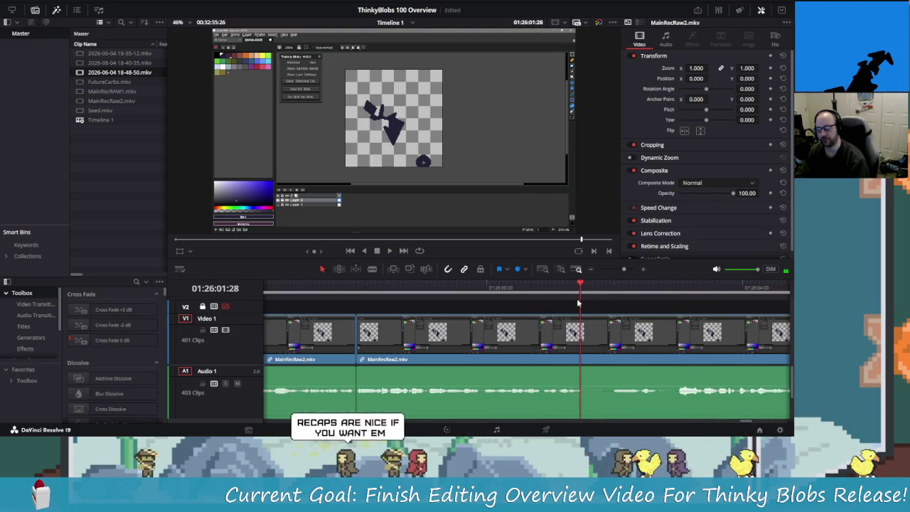
Step: Blade the recording around 01:26:02 and delete the short piece so the footage closes up
key(ctrl+b)
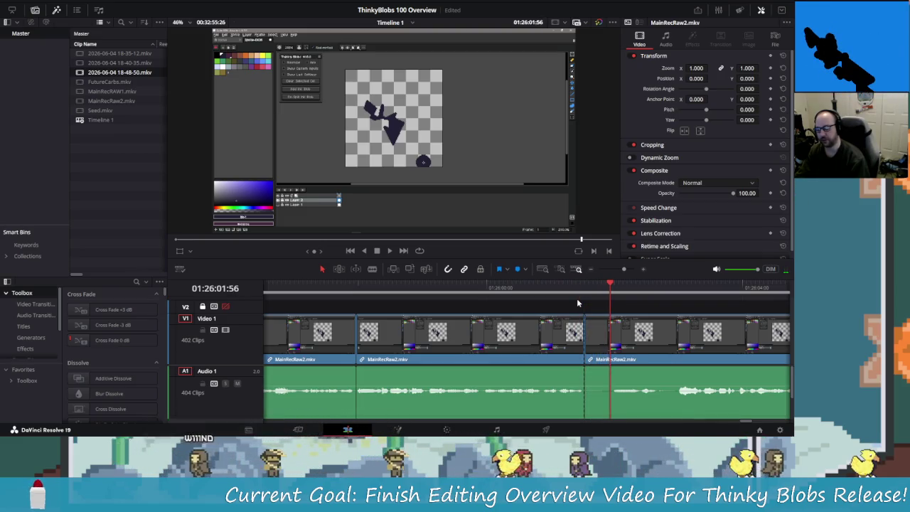
key(j)
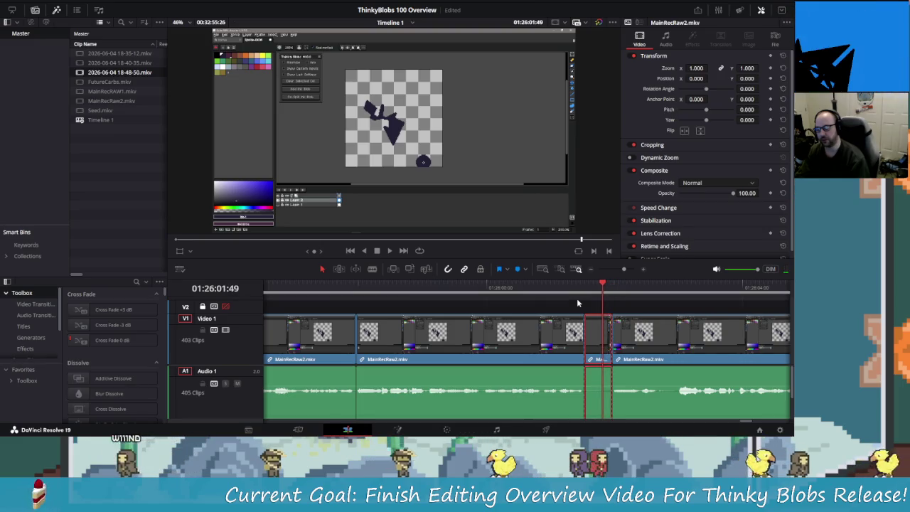
key(j)
key(l)
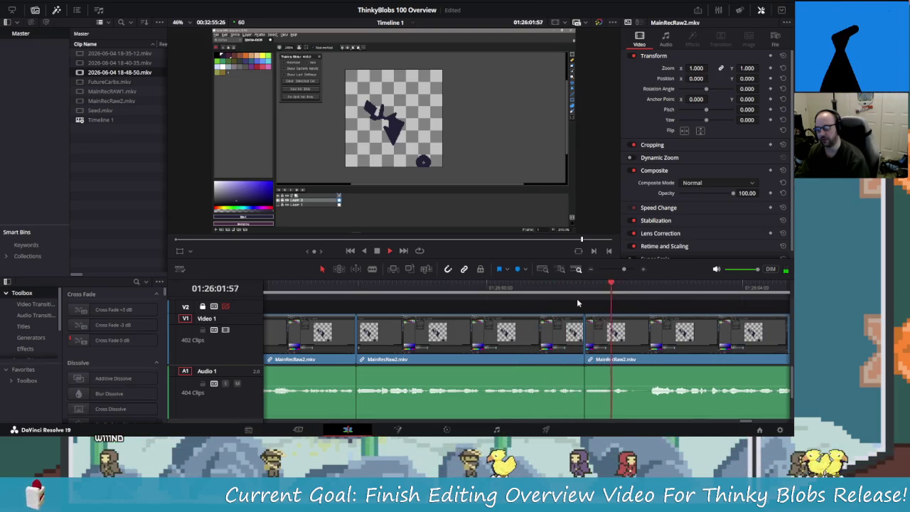
key(Left)
key(Left)
key(Left)
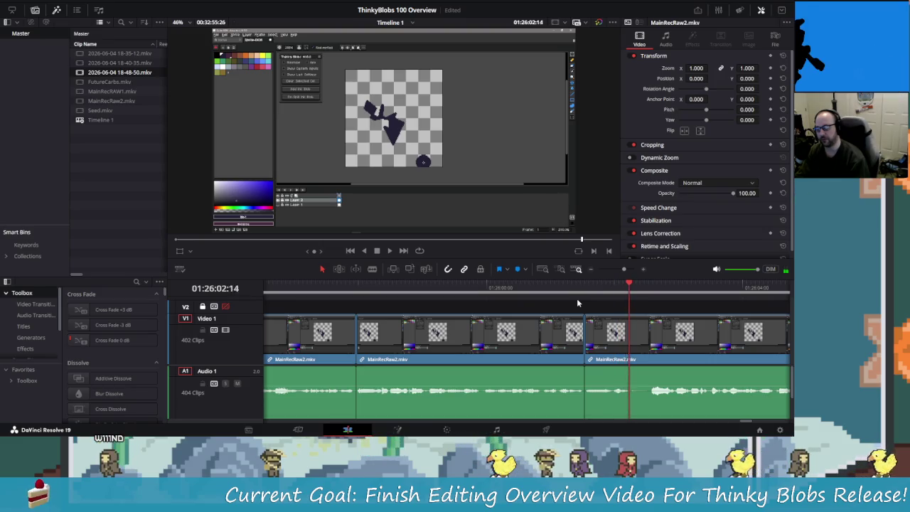
key(ctrl+b)
key(Left)
key(Left)
key(Left)
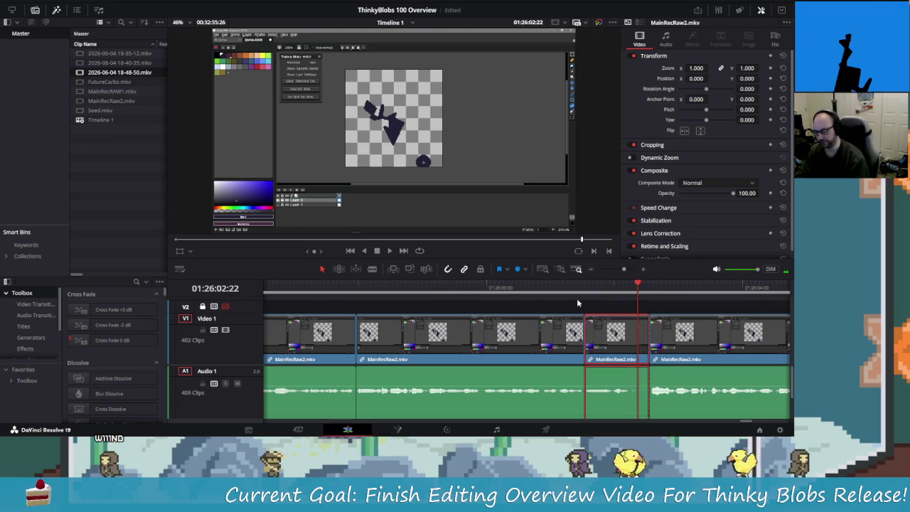
key(Delete)
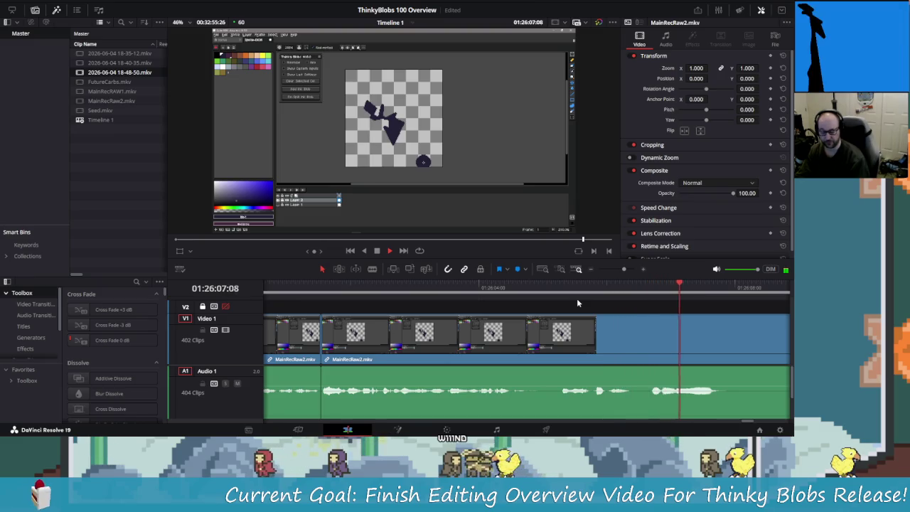
Step: Review the footage past 01:26:04 in reverse and frame by frame to find the cut point
key(j)
key(j)
key(j)
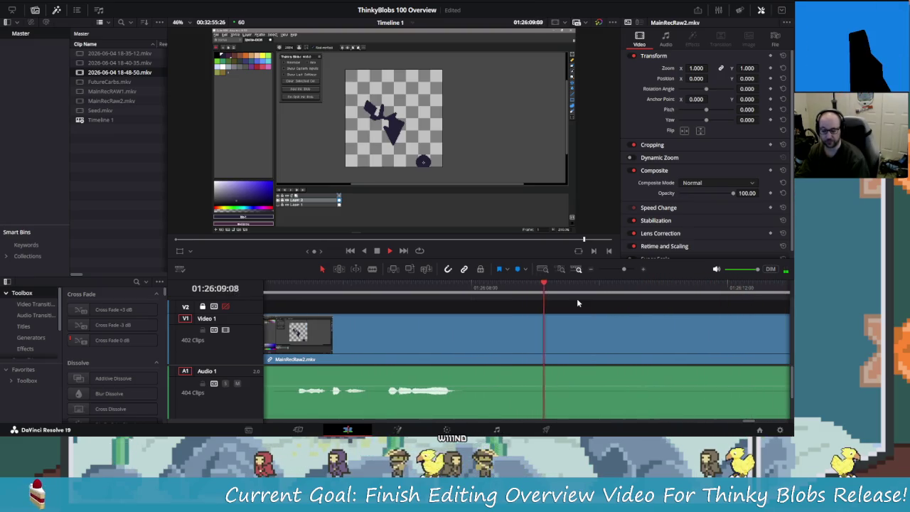
key(k)
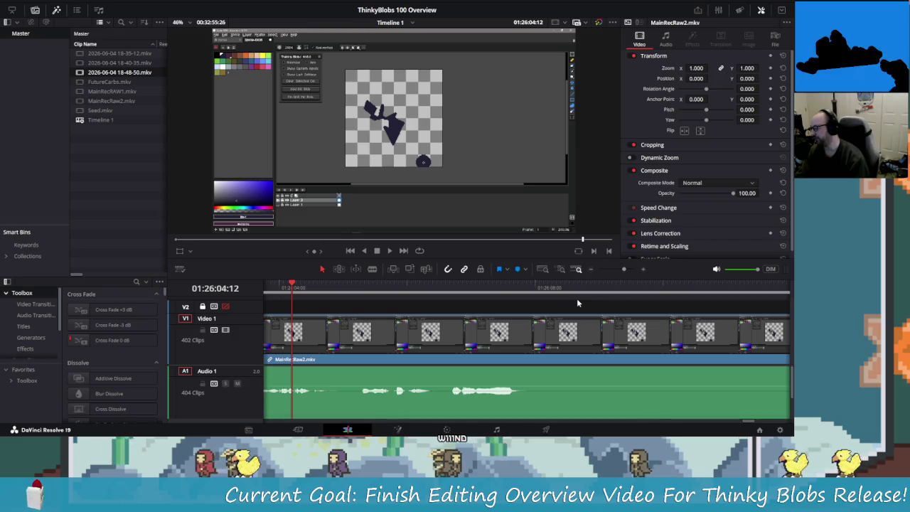
key(shift+Right)
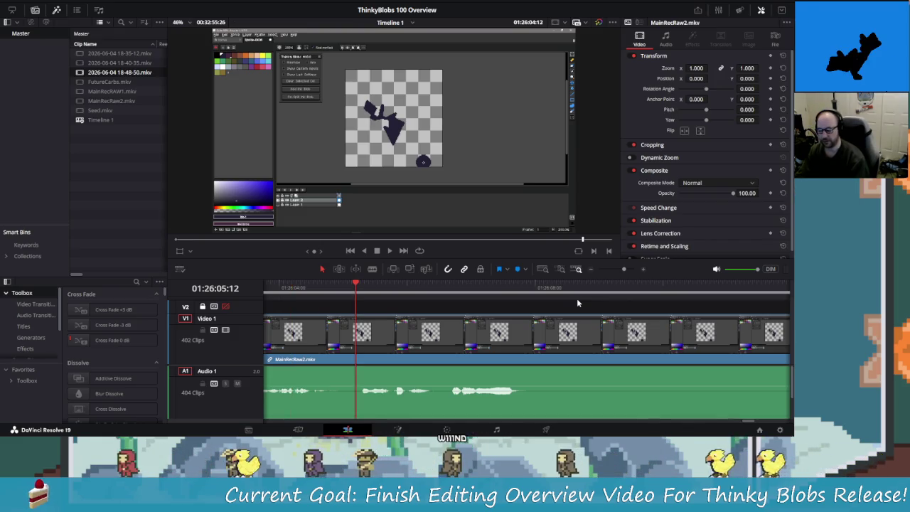
key(Left)
key(Left)
key(Left)
key(Left)
key(Left)
key(Left)
key(Left)
key(Left)
key(Left)
key(Left)
key(Left)
key(Left)
key(Left)
key(Left)
key(Left)
key(Left)
key(Left)
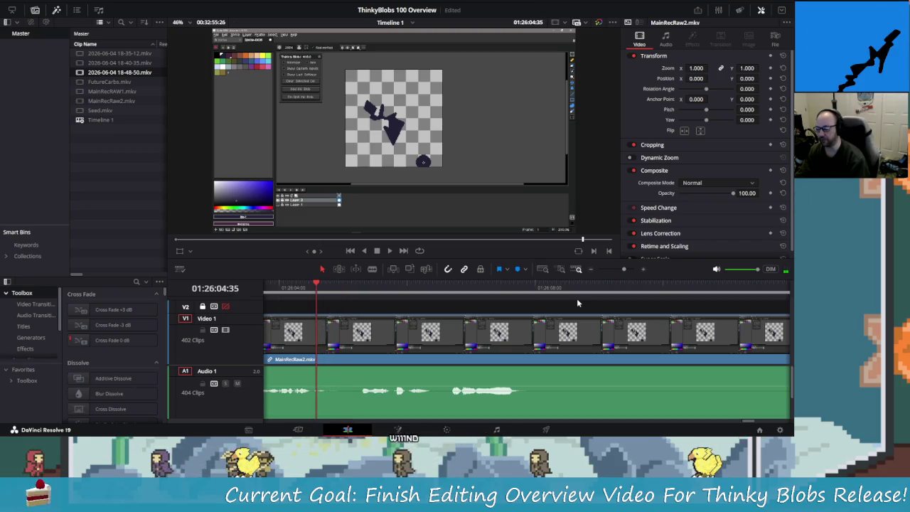
key(Left)
key(Left)
key(Left)
key(Left)
key(Left)
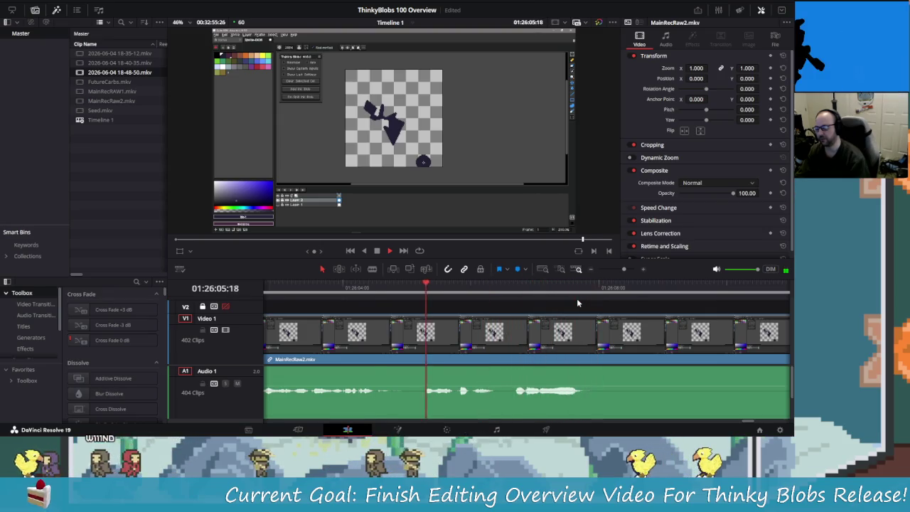
key(shift+Left)
key(shift+Left)
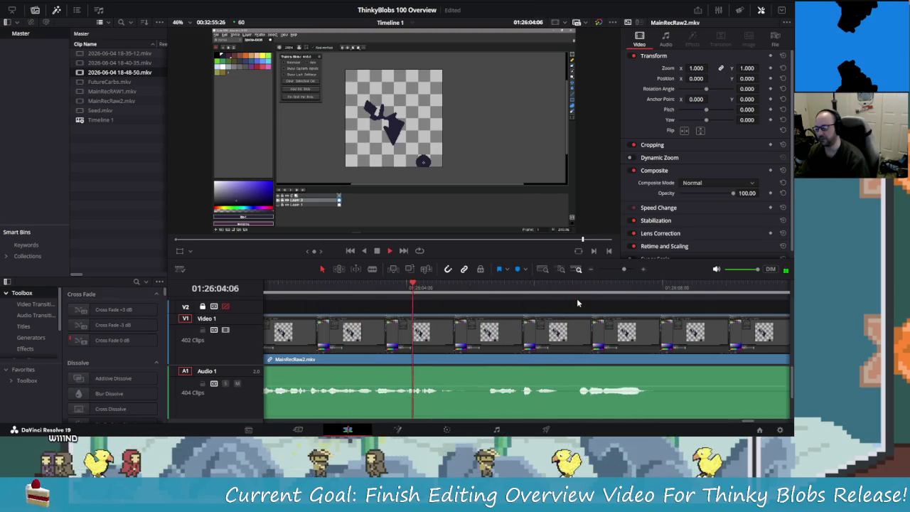
key(space)
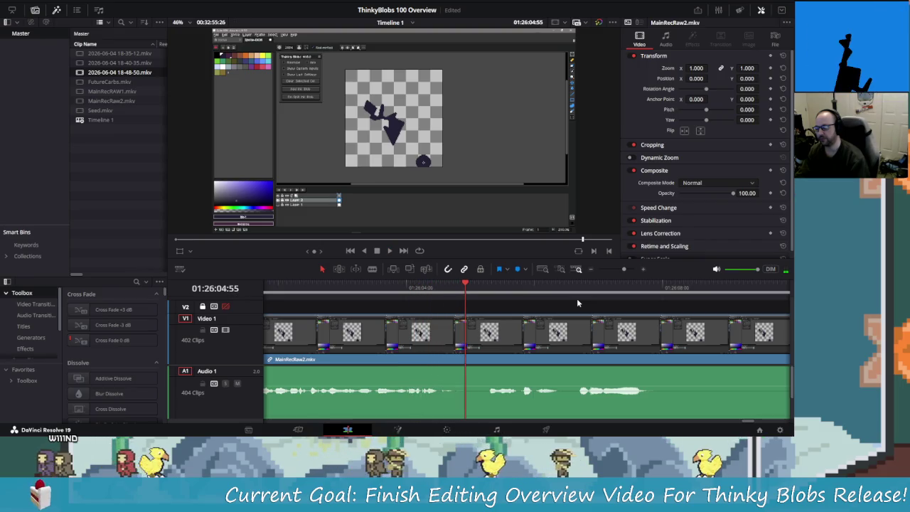
Step: Split the recording at about 01:26:04 and again at about 01:26:10
key(ctrl+b)
key(space)
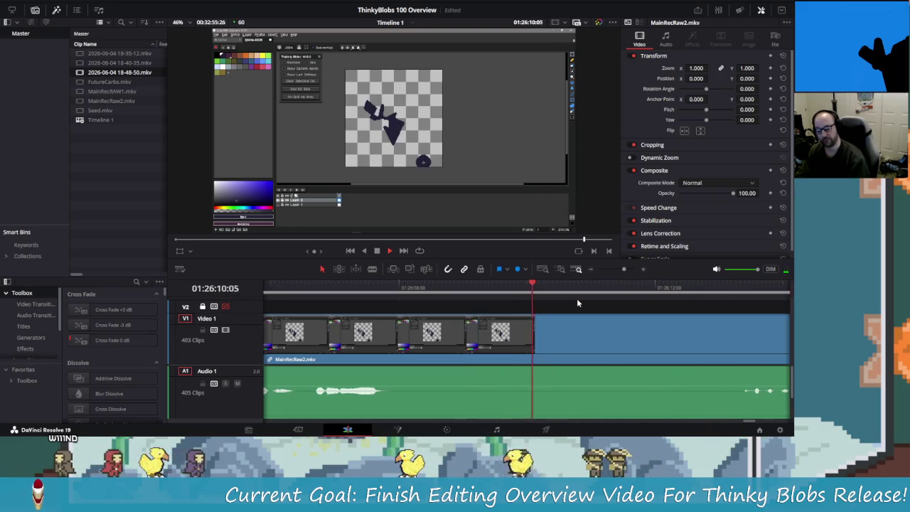
key(space)
key(ctrl+b)
key(space)
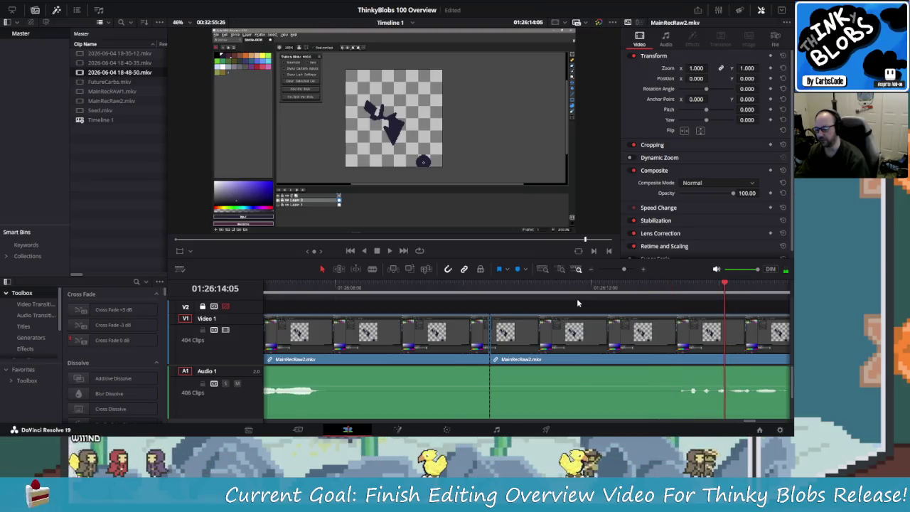
key(ctrl+minus)
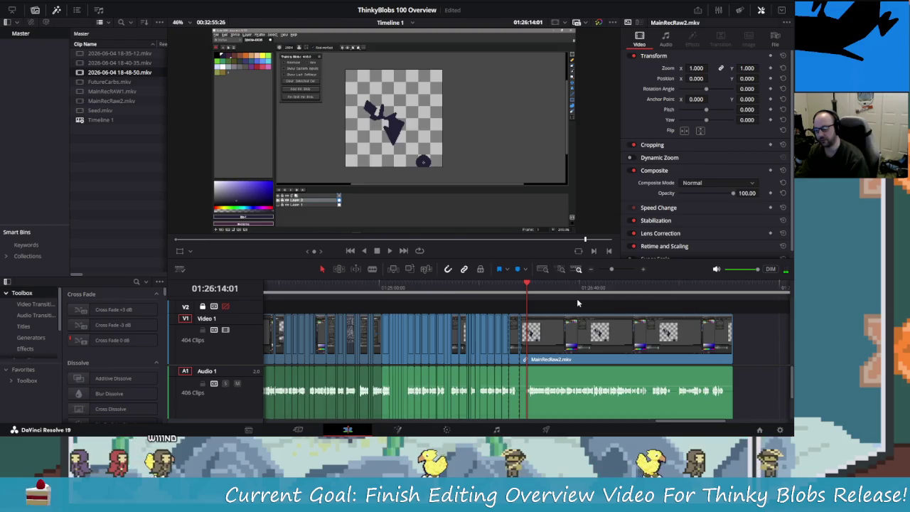
Step: Try a split at 01:26:13 after stepping around it, then undo that split
key(ctrl+minus)
key(ctrl+equal)
key(shift+Left)
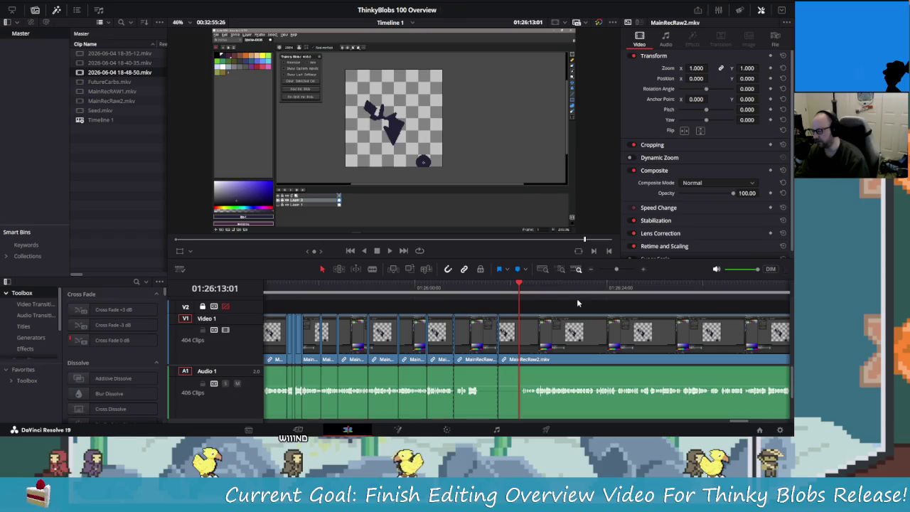
key(shift+Left)
key(shift+Left)
key(shift+Left)
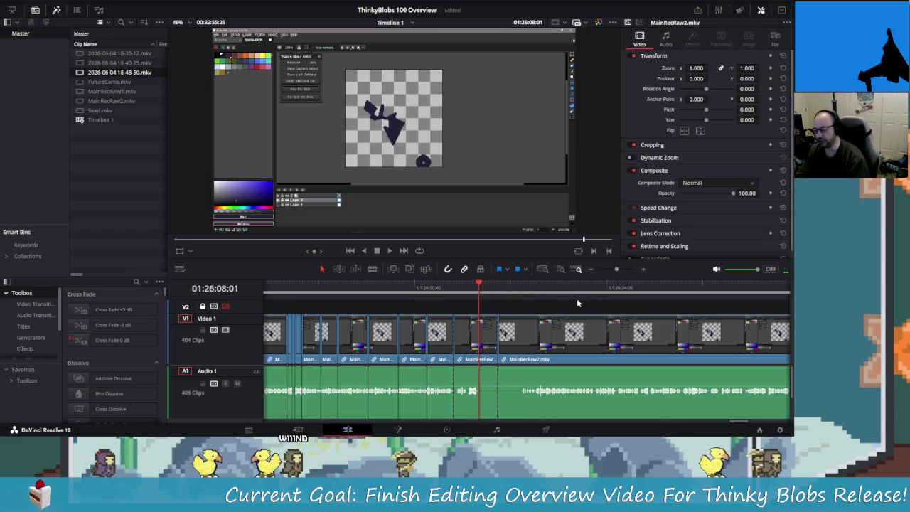
key(shift+Right)
key(shift+Right)
key(shift+Right)
key(shift+Right)
key(shift+Right)
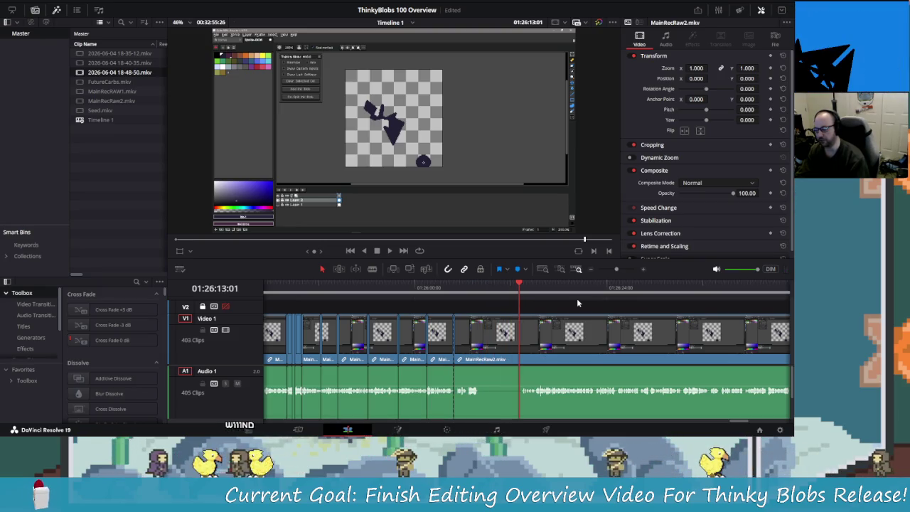
key(shift+Left)
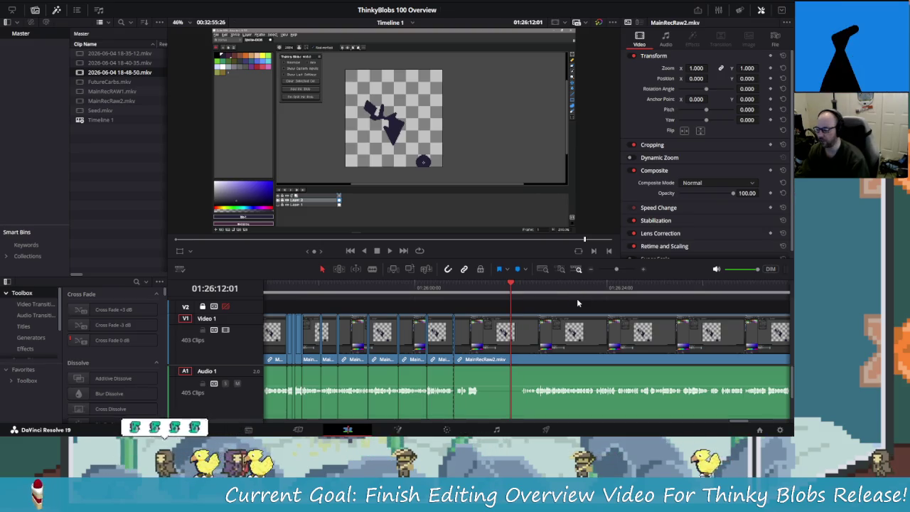
key(shift+Left)
key(shift+Right)
key(shift+Right)
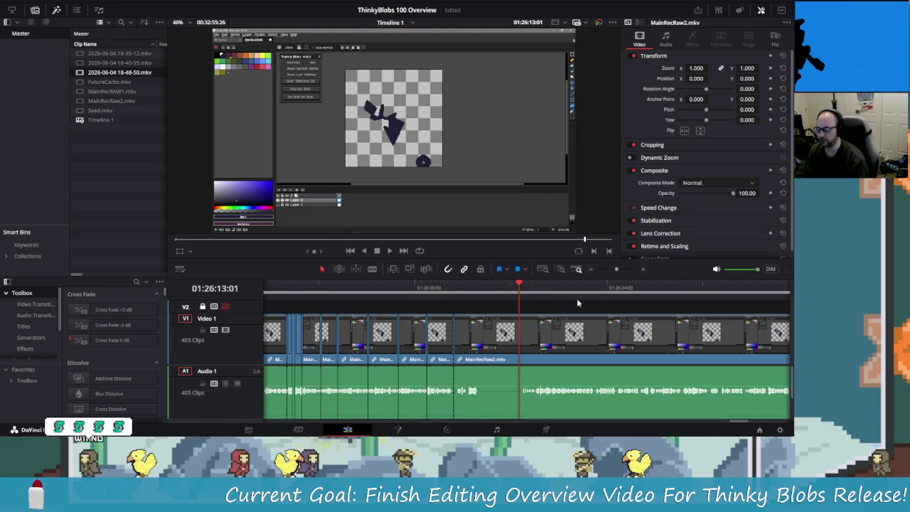
key(ctrl+b)
key(ctrl+z)
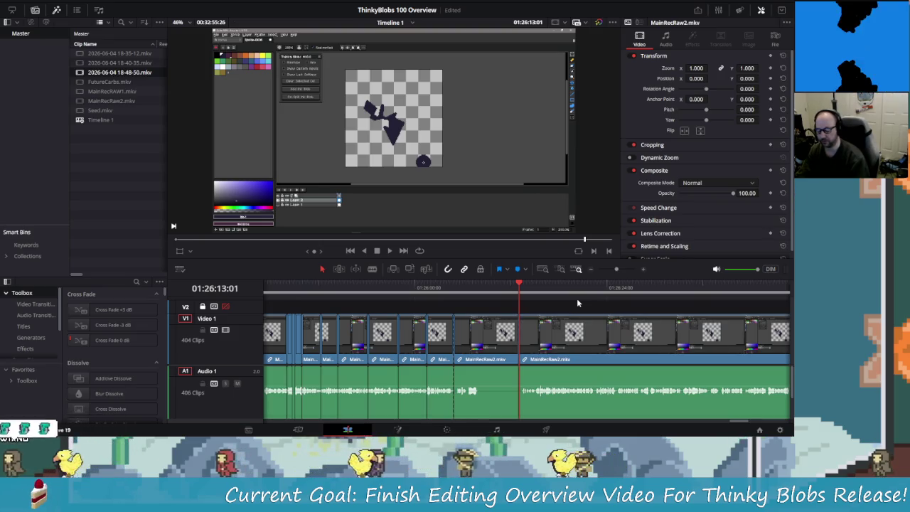
Step: Replay the footage and nudge back to locate the pause near 01:26:15, zooming in there
key(space)
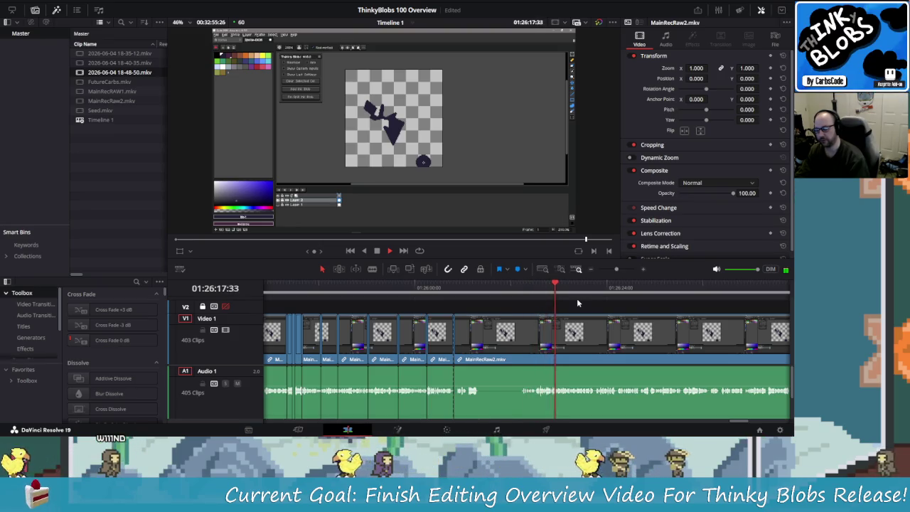
key(j)
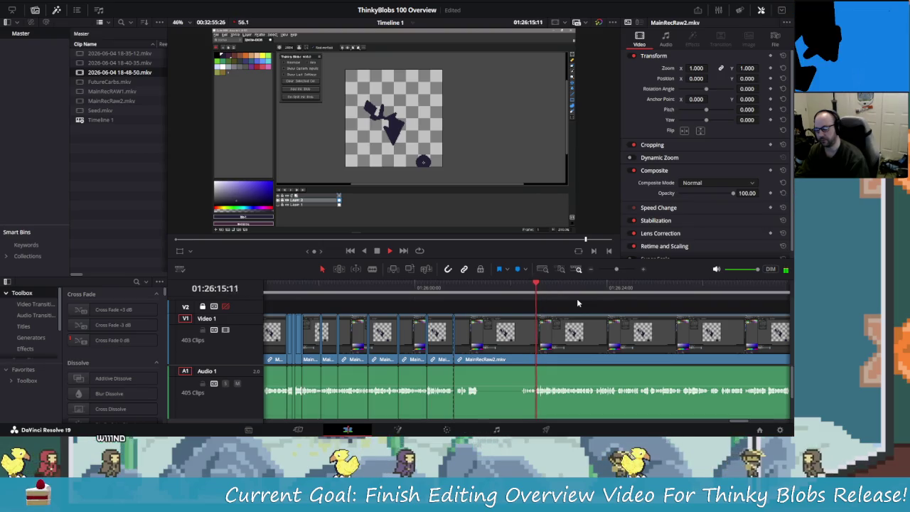
key(j)
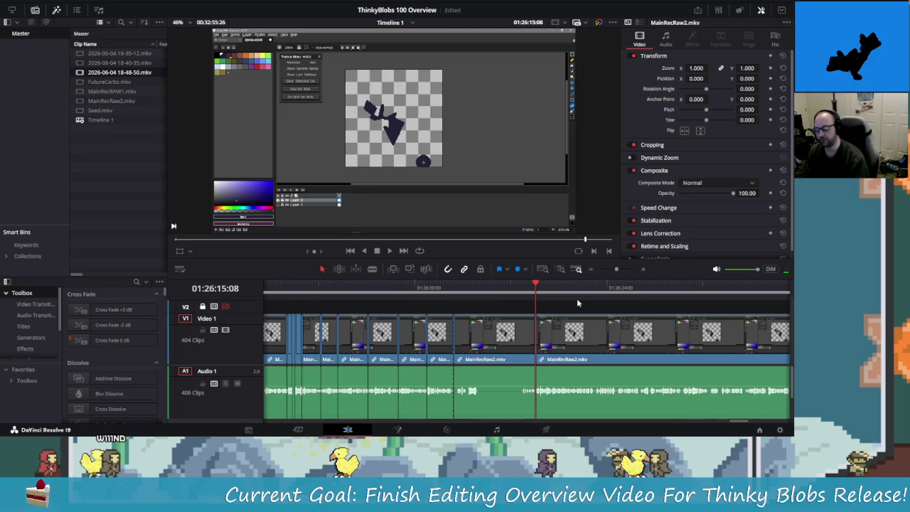
key(ctrl+equal)
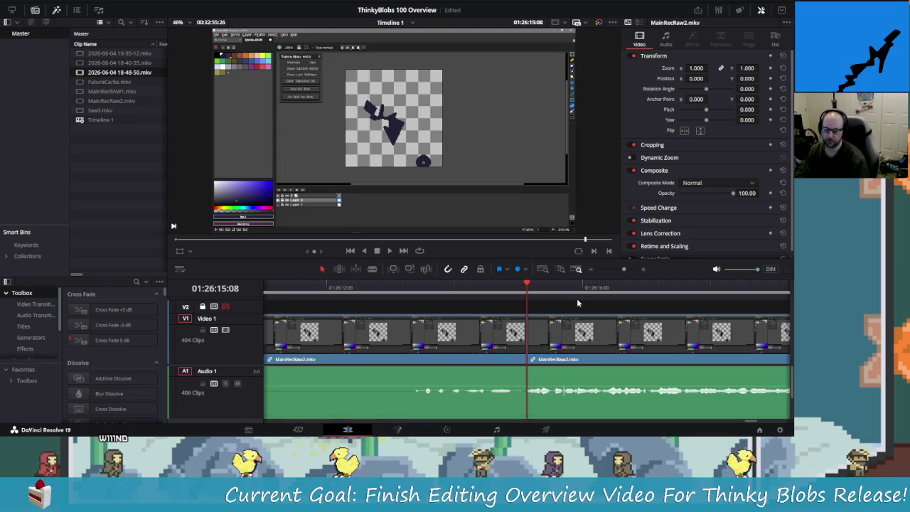
Step: Try a split near 01:26:22, then undo it and replay the section
key(space)
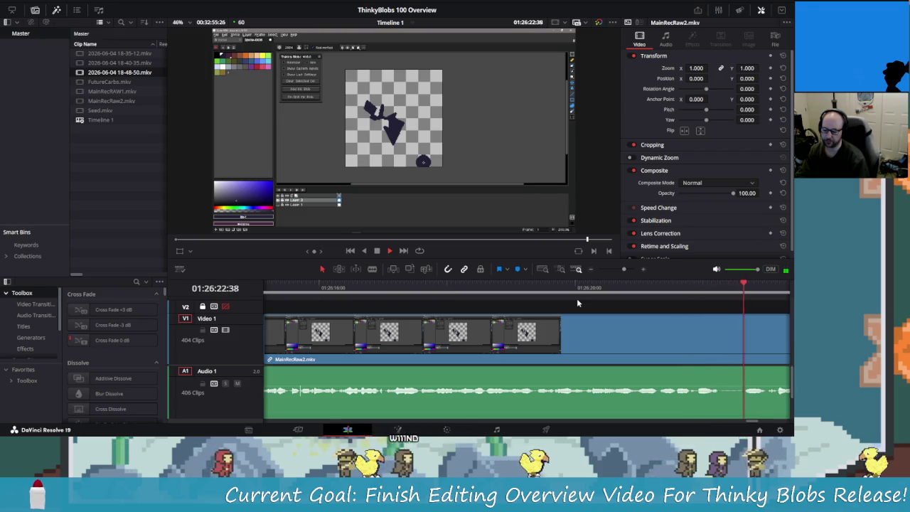
key(space)
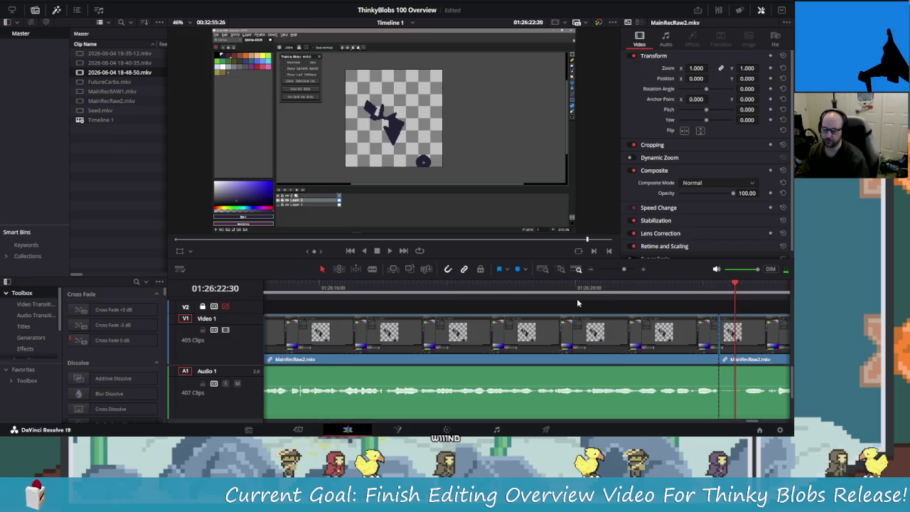
key(ctrl+b)
key(Left)
key(Left)
key(Left)
key(Left)
key(ctrl+z)
key(j)
key(l)
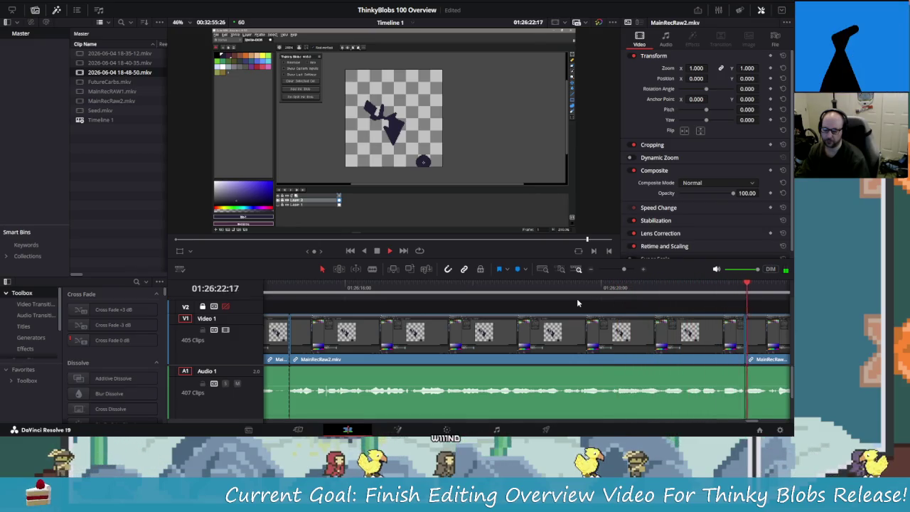
Step: Split both ends of the pause near 01:26:23 and ripple-delete the short piece
click(577, 304)
key(k)
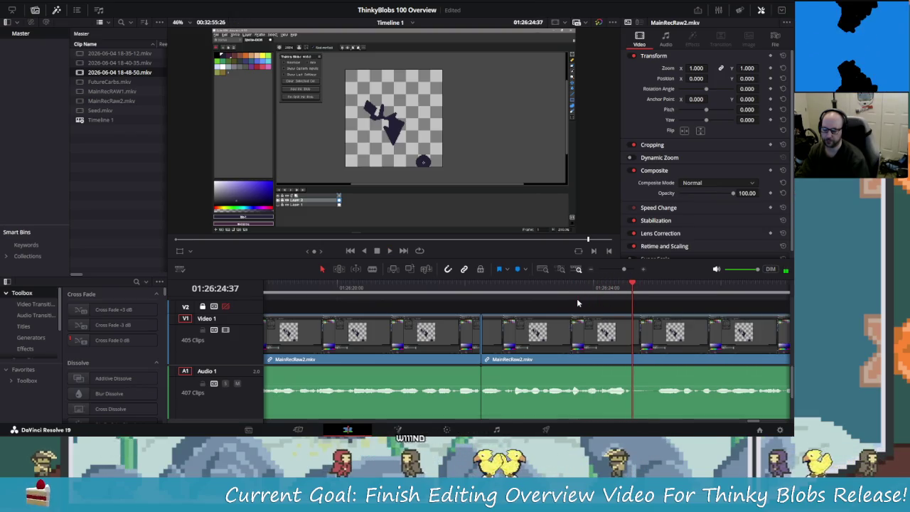
key(ctrl+b)
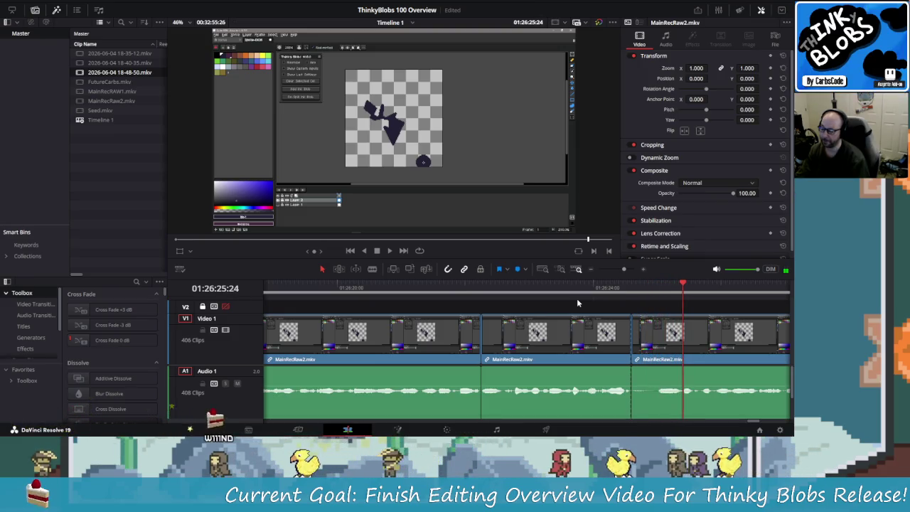
key(Left)
key(Left)
key(Left)
key(ctrl+b)
key(Delete)
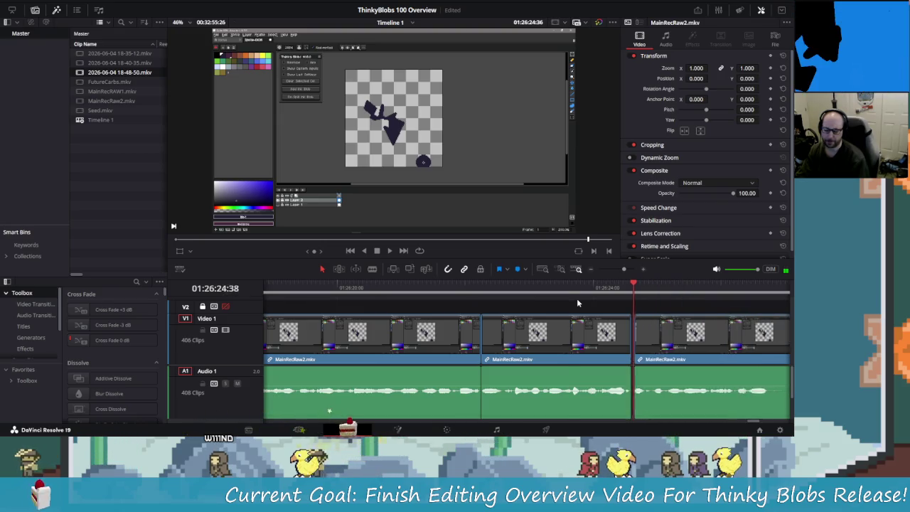
key(slash)
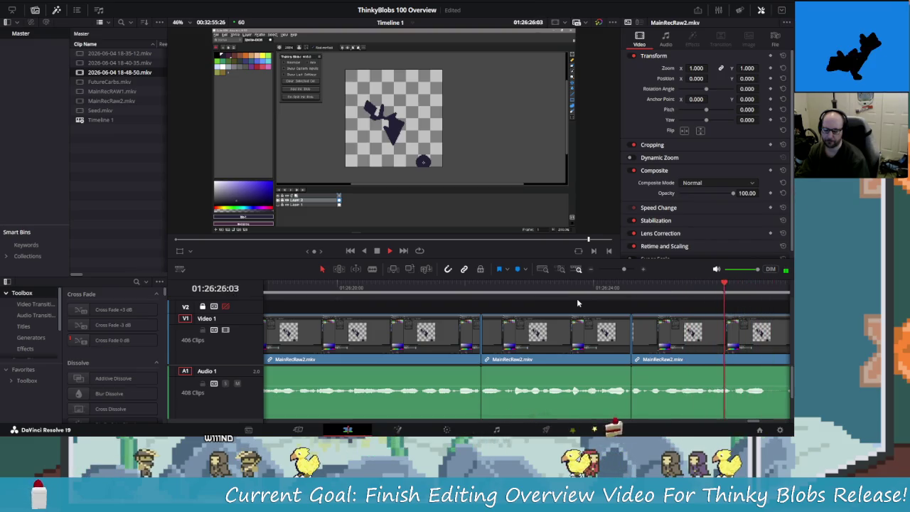
Step: Find the exact frame of the next pause, split at both ends, and ripple-delete it
key(space)
key(j)
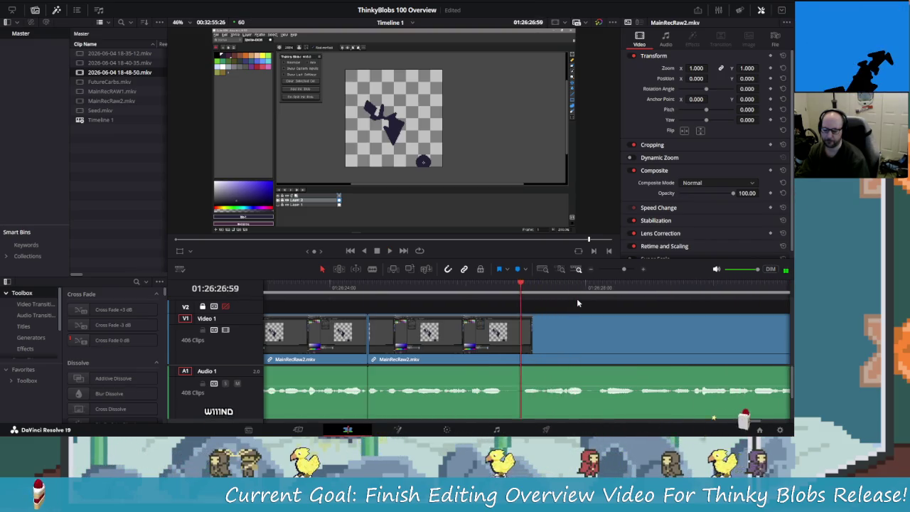
key(space)
key(Left)
key(Left)
key(Left)
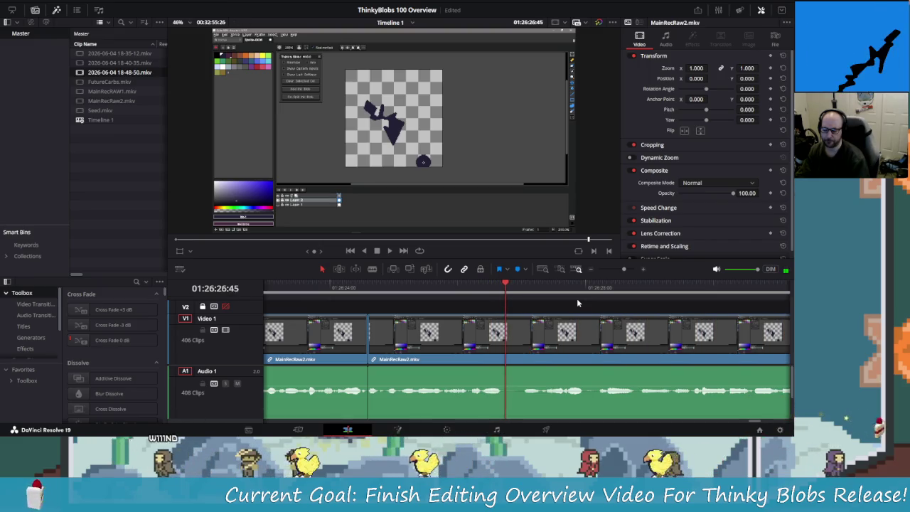
key(Left)
key(Left)
key(Left)
key(Right)
key(ctrl+b)
key(space)
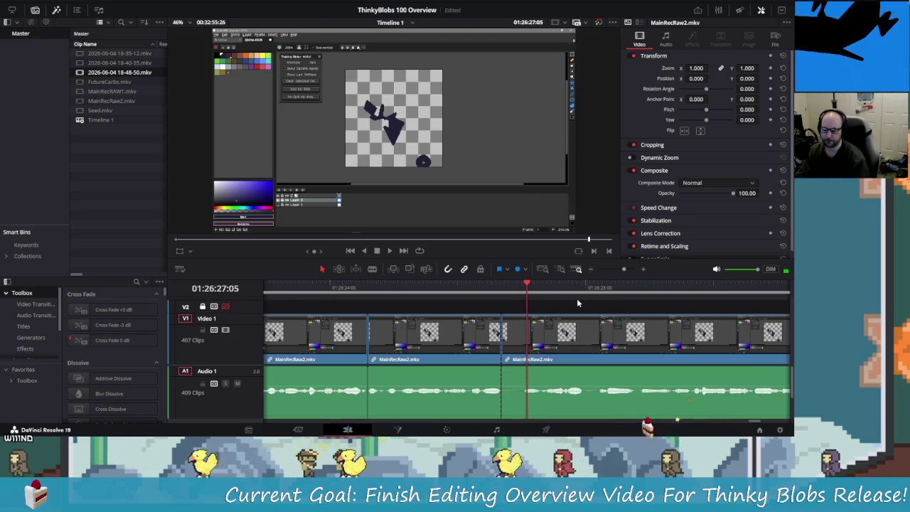
key(space)
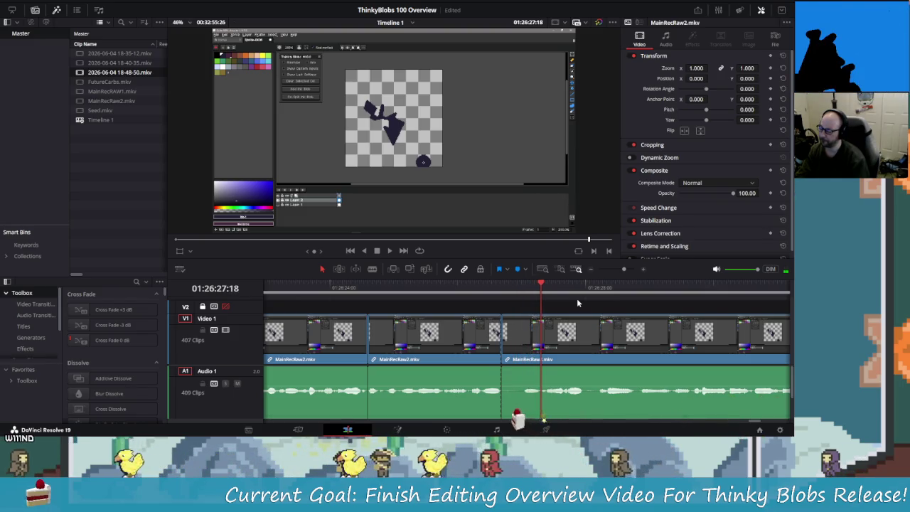
key(ctrl+b)
key(Left)
key(Left)
key(Left)
key(Left)
key(Left)
key(Left)
key(Delete)
Step: Cut out the short piece near 01:26:26 with two splits and delete it
key(slash)
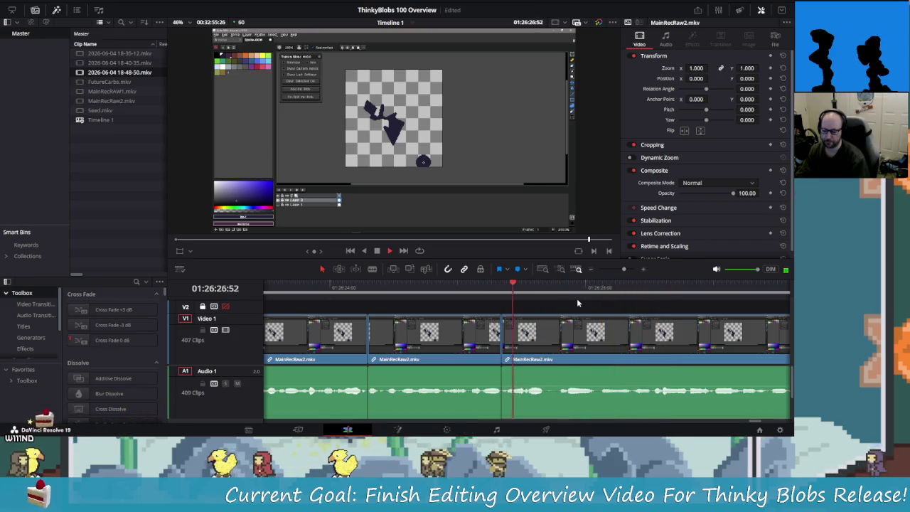
key(ctrl+b)
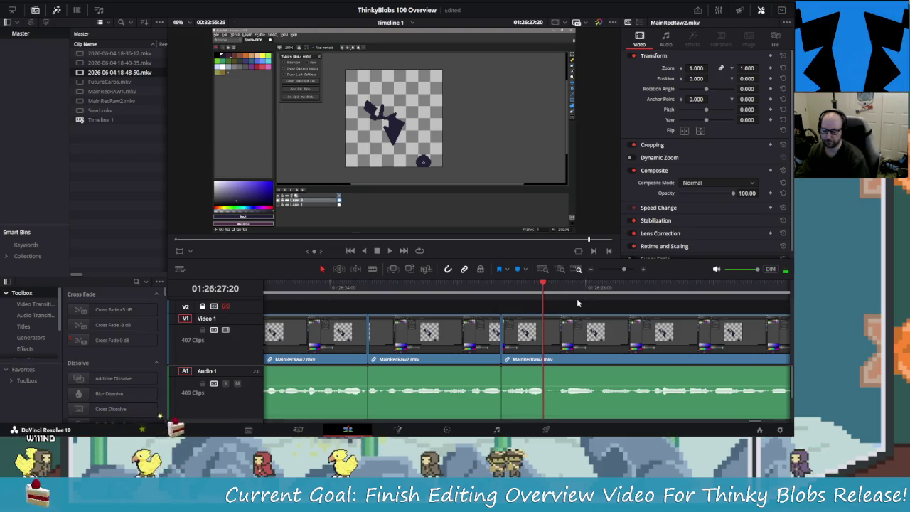
key(ctrl+b)
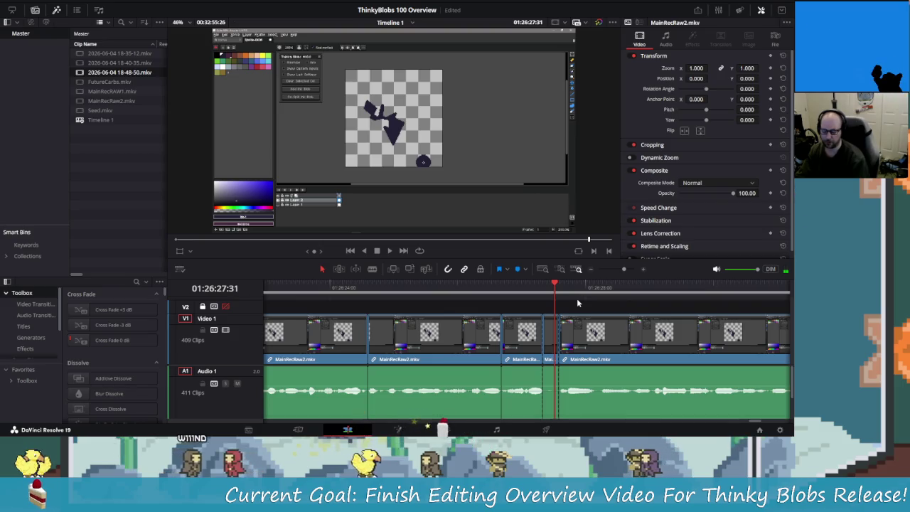
key(Delete)
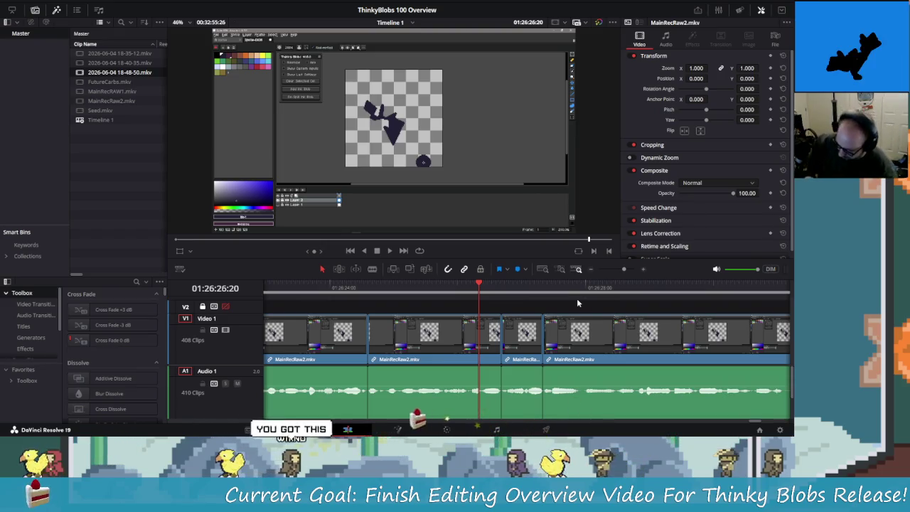
scroll(577, 304, down, 5)
scroll(577, 304, down, 2)
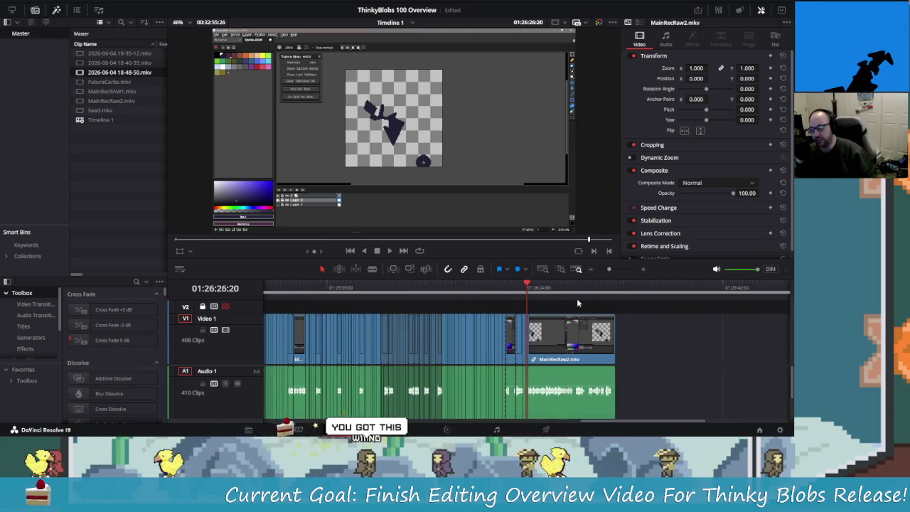
scroll(577, 303, up, 4)
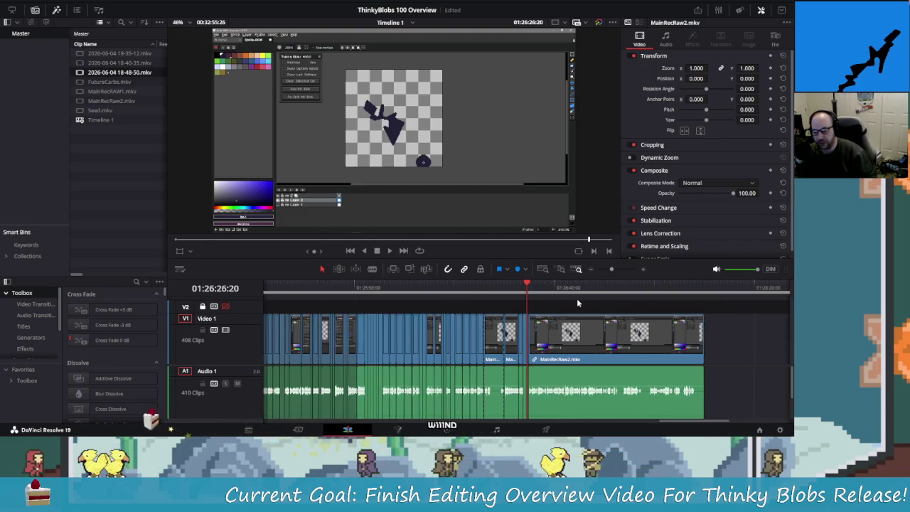
scroll(577, 303, up, 2)
scroll(577, 304, up, 2)
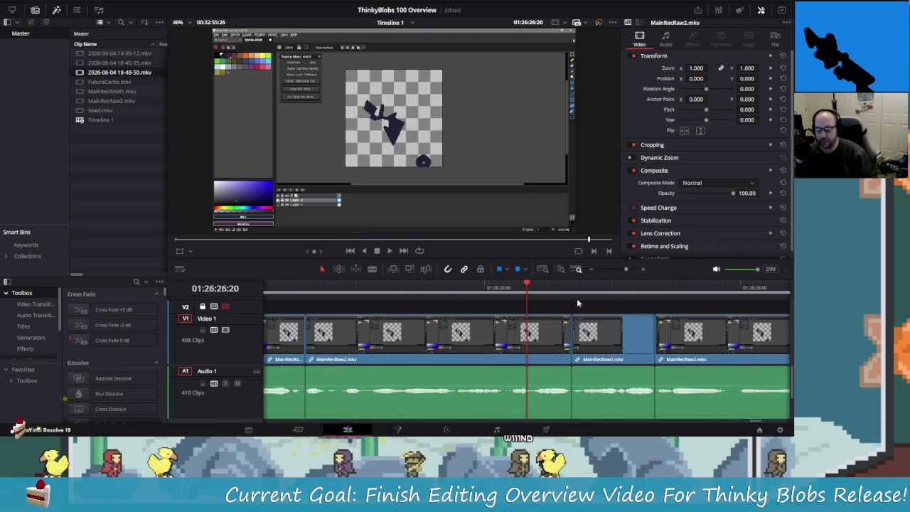
scroll(577, 303, down, 3)
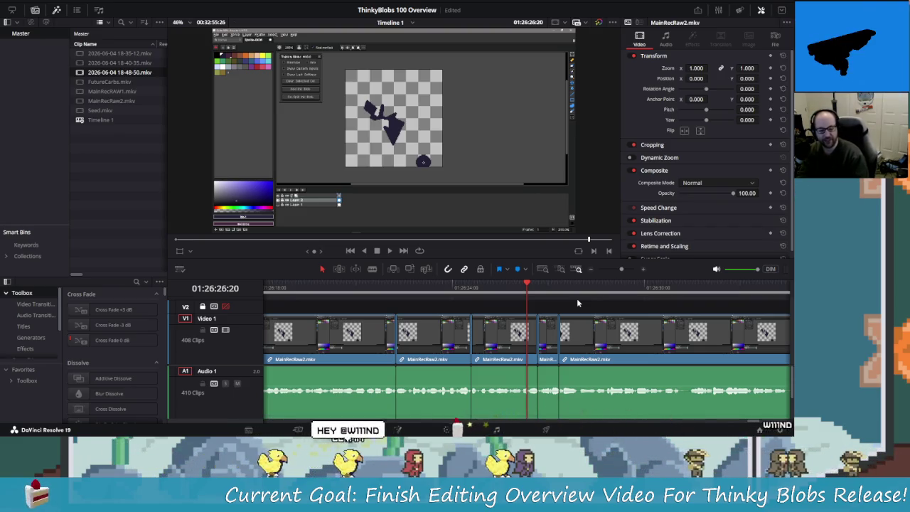
key(shift+Left)
key(space)
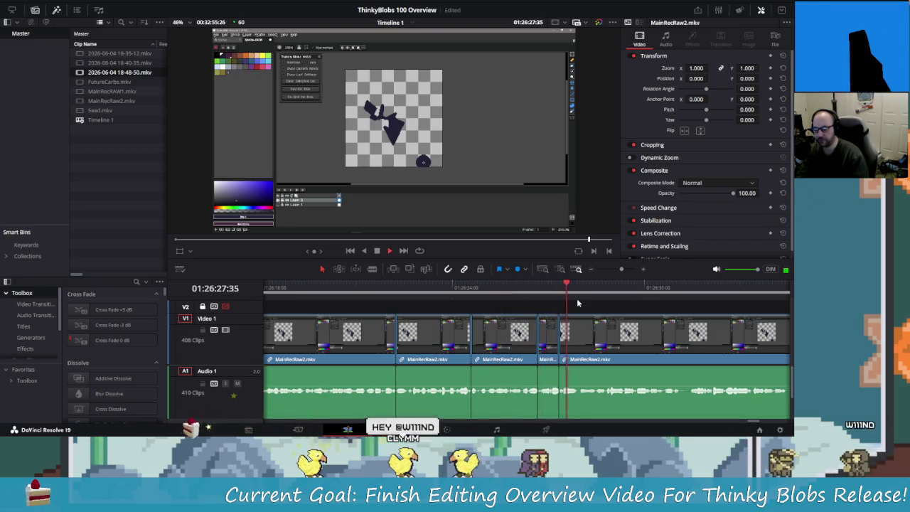
key(space)
key(Left)
key(Left)
key(Left)
key(Left)
key(Left)
key(Left)
key(ctrl+equal)
key(ctrl+b)
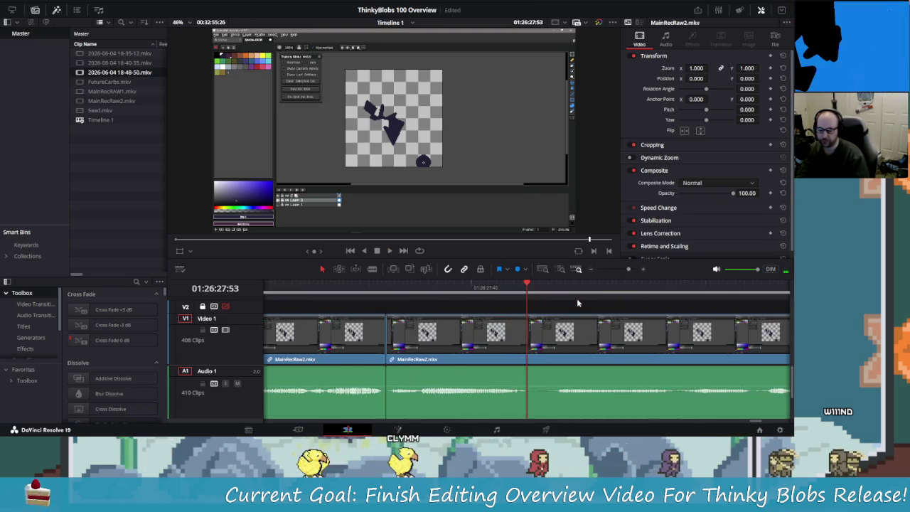
key(Right)
key(Right)
key(Right)
key(Right)
key(Right)
key(Right)
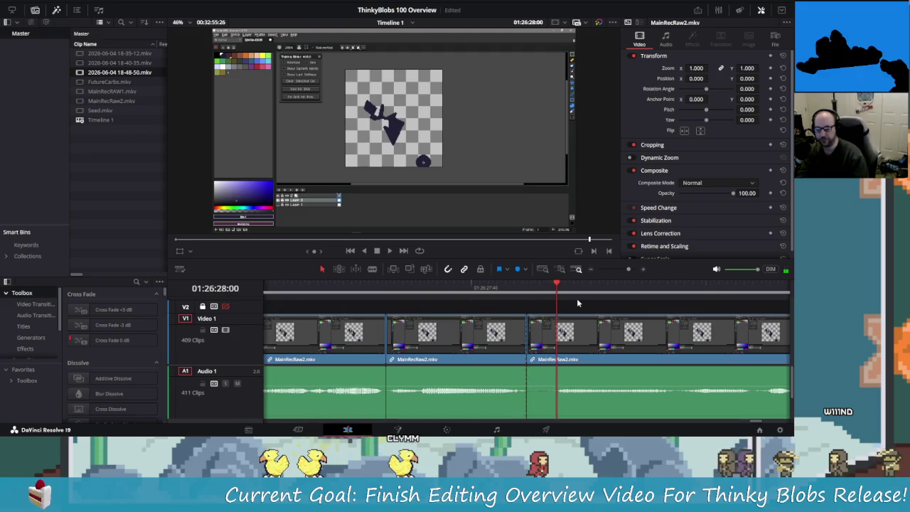
key(Right)
key(Right)
key(Right)
key(Right)
key(Right)
key(Right)
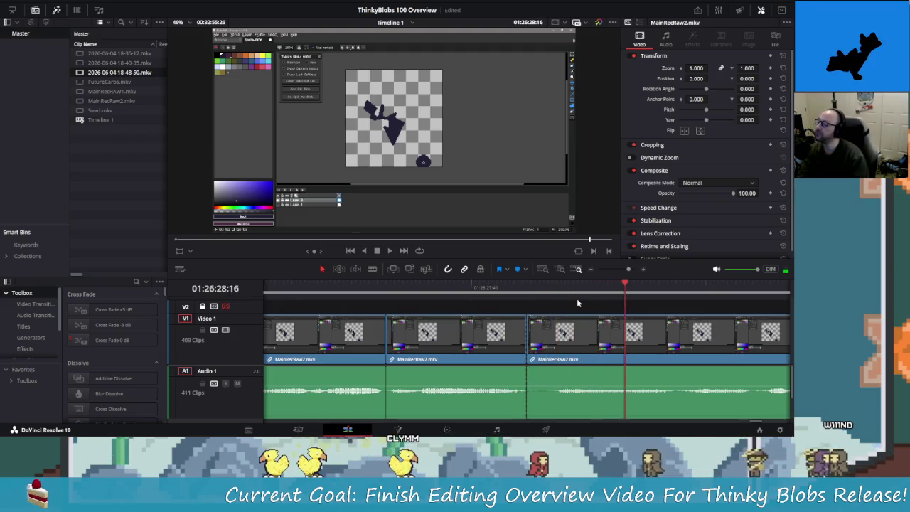
key(Right)
key(Right)
key(Right)
key(ctrl+equal)
key(ctrl+minus)
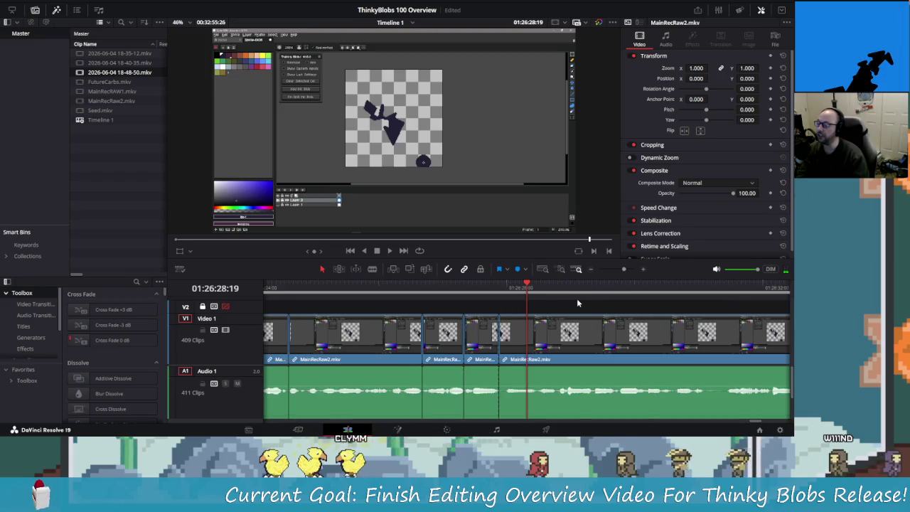
key(Right)
key(Right)
key(Right)
key(Right)
key(Right)
key(Right)
key(Right)
key(Right)
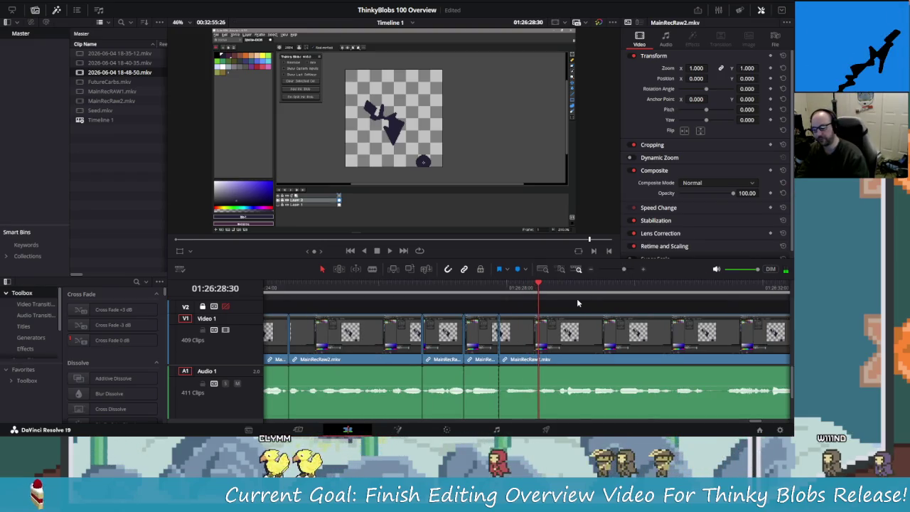
key(ctrl+b)
key(Right)
key(Right)
key(Right)
key(Right)
key(Right)
key(Right)
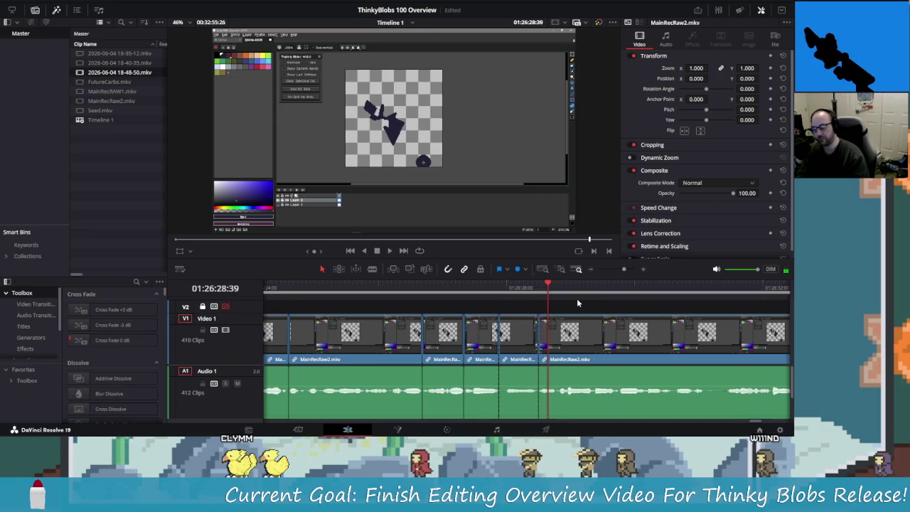
key(Right)
key(Right)
key(Right)
key(Right)
key(Right)
key(Right)
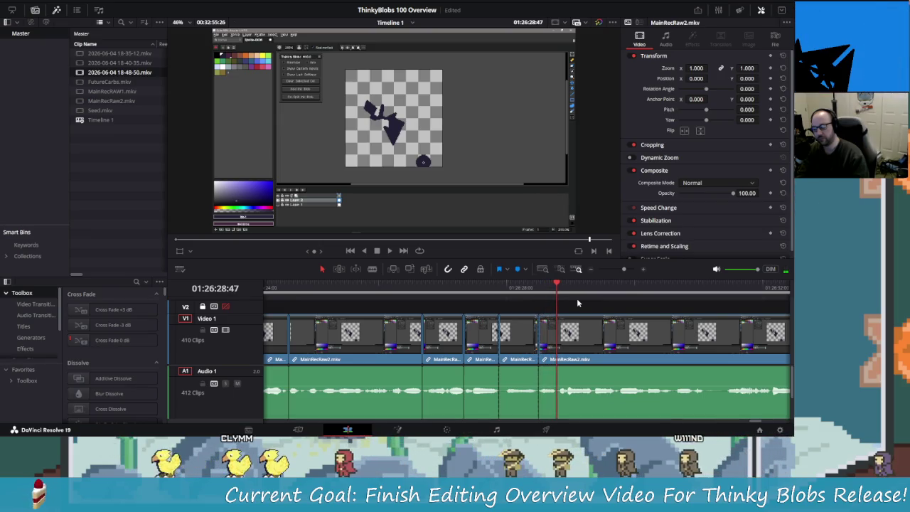
key(Right)
key(Left)
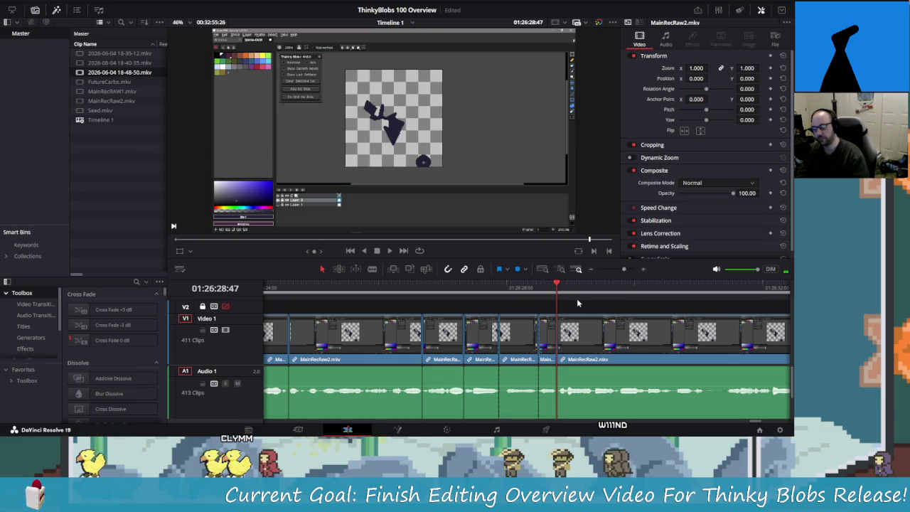
key(Left)
key(Left)
key(ctrl+b)
key(BackSpace)
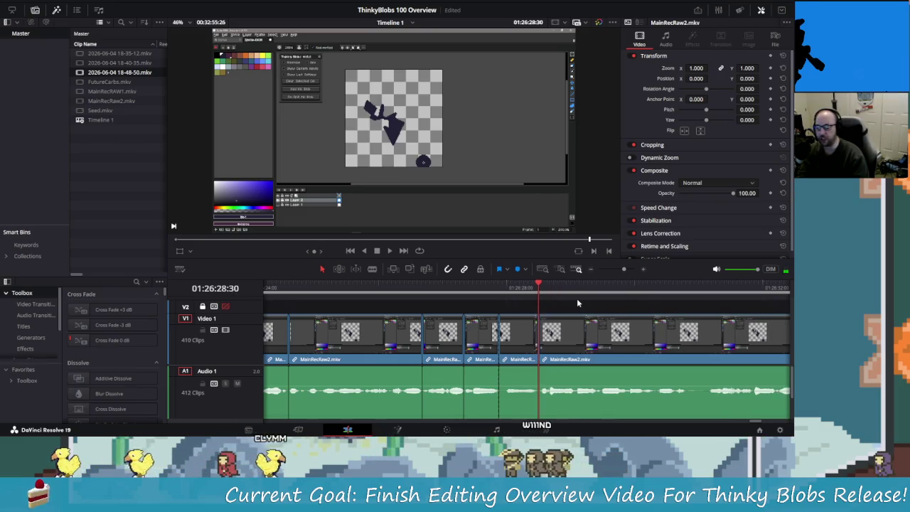
key(Left)
key(Left)
key(Left)
key(BackSpace)
key(Left)
key(Left)
key(Left)
key(space)
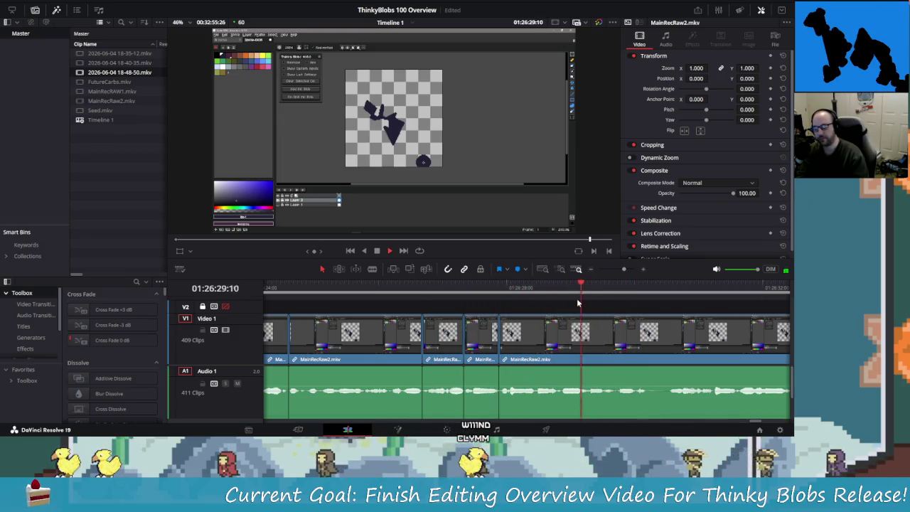
key(space)
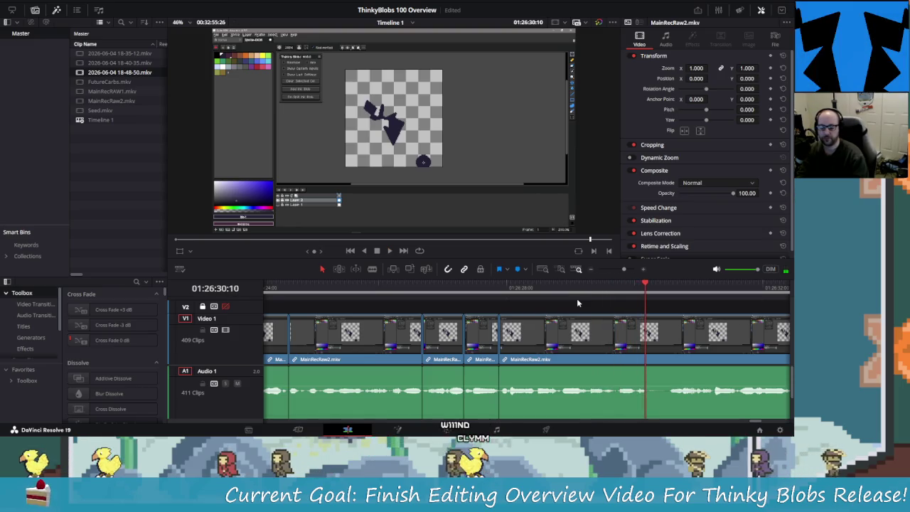
key(ctrl+b)
key(Right)
key(Right)
key(Right)
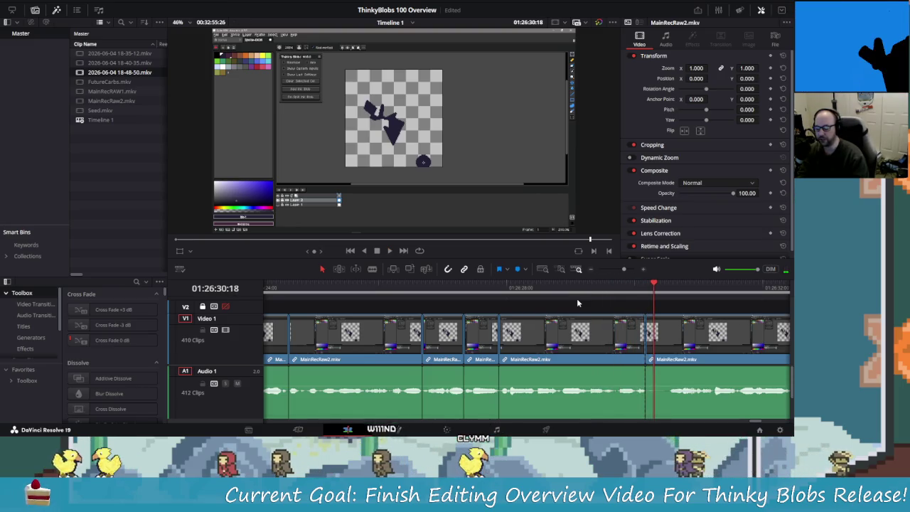
key(Right)
key(Right)
key(Right)
key(Right)
key(Right)
key(Right)
key(Right)
key(Right)
key(Right)
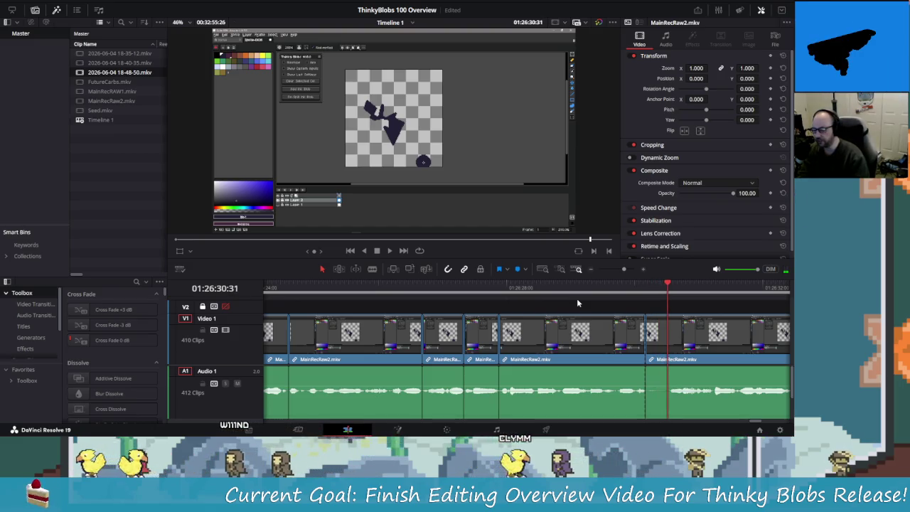
key(ctrl+b)
key(Left)
key(Left)
key(Left)
key(Left)
key(Left)
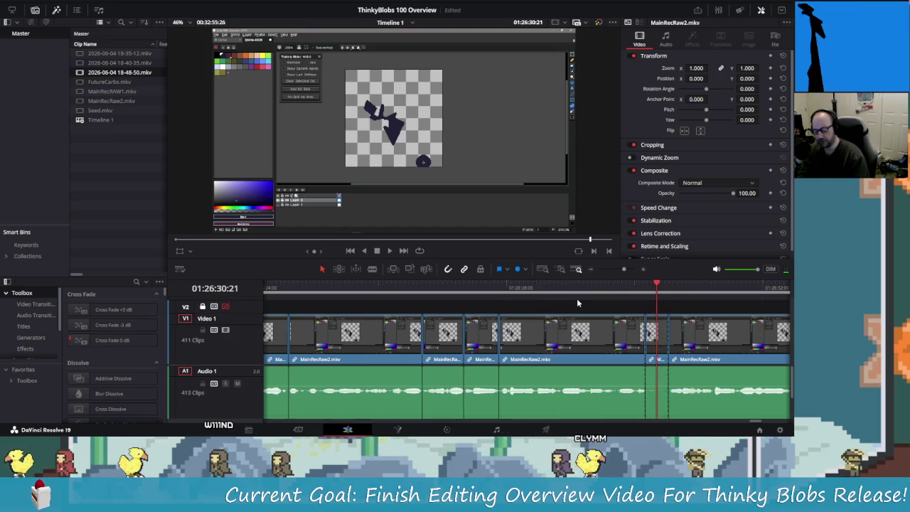
key(ctrl+z)
key(Left)
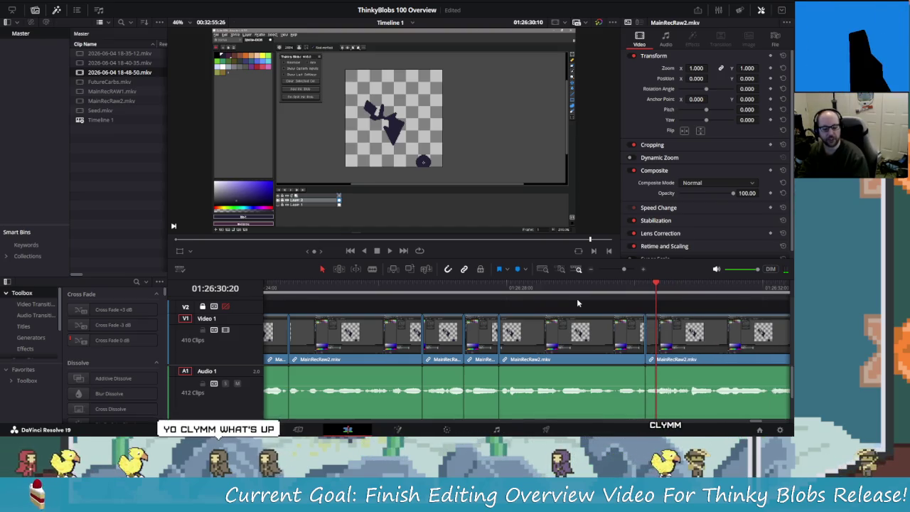
key(shift+Left)
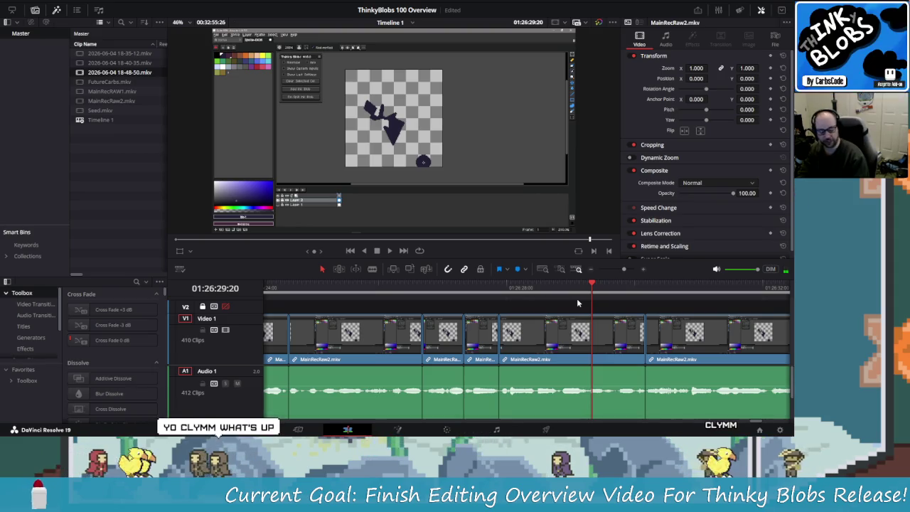
key(Left)
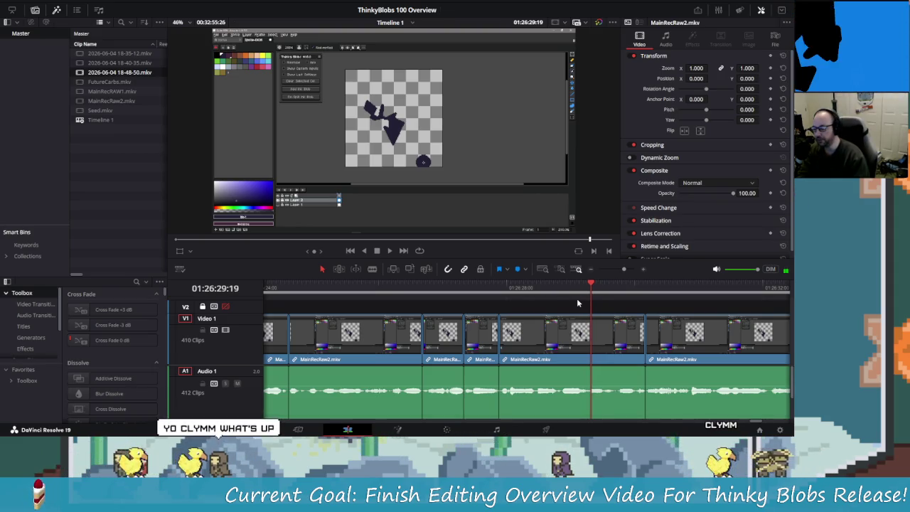
key(Left)
key(Left)
key(Left)
key(Left)
key(Left)
key(Left)
key(Left)
key(Left)
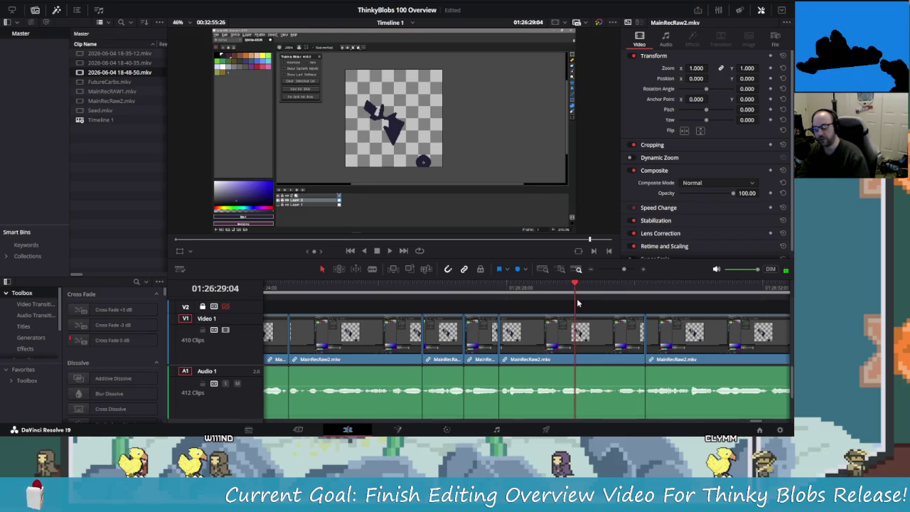
key(shift+Left)
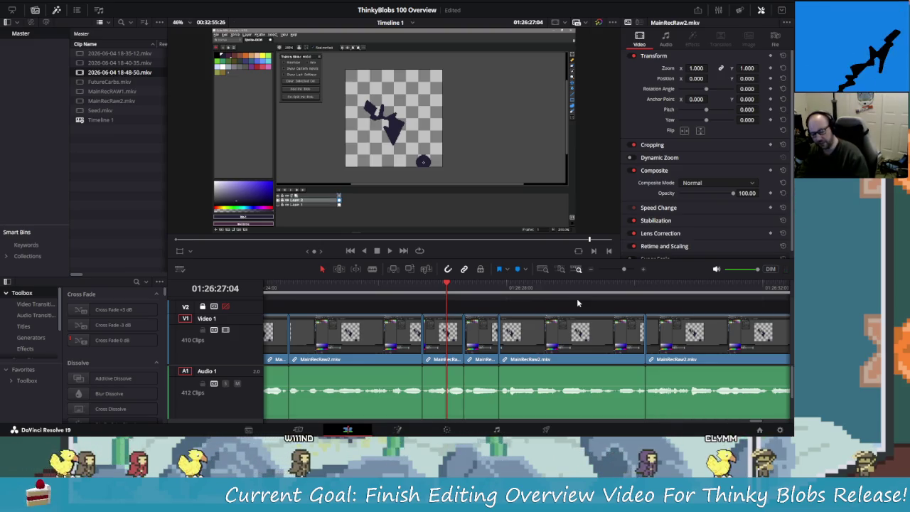
key(space)
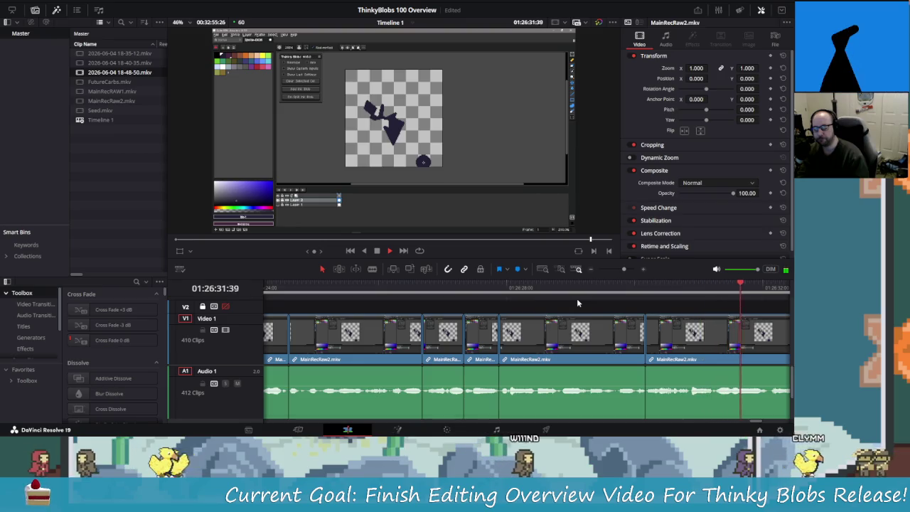
key(j)
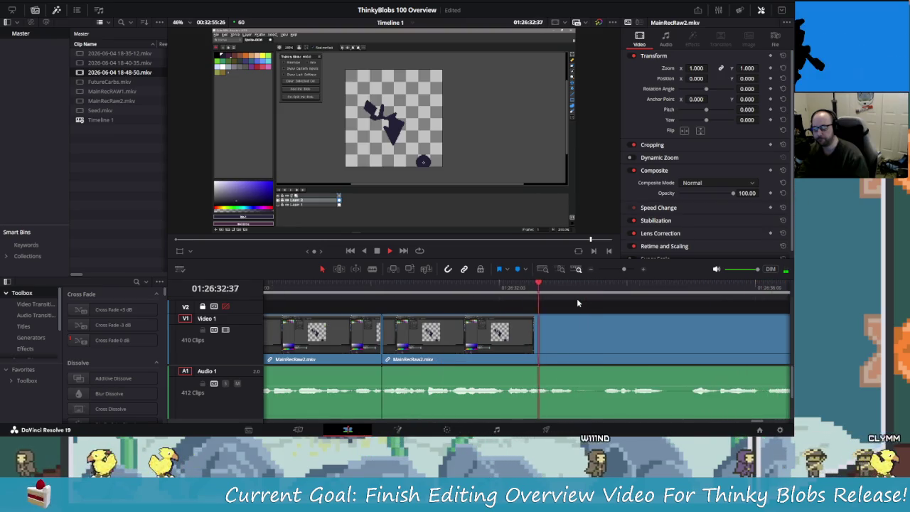
Step: Split MainRecRaw2 at the first cut point near 01:26:34 and review the footage
key(k)
key(ctrl+b)
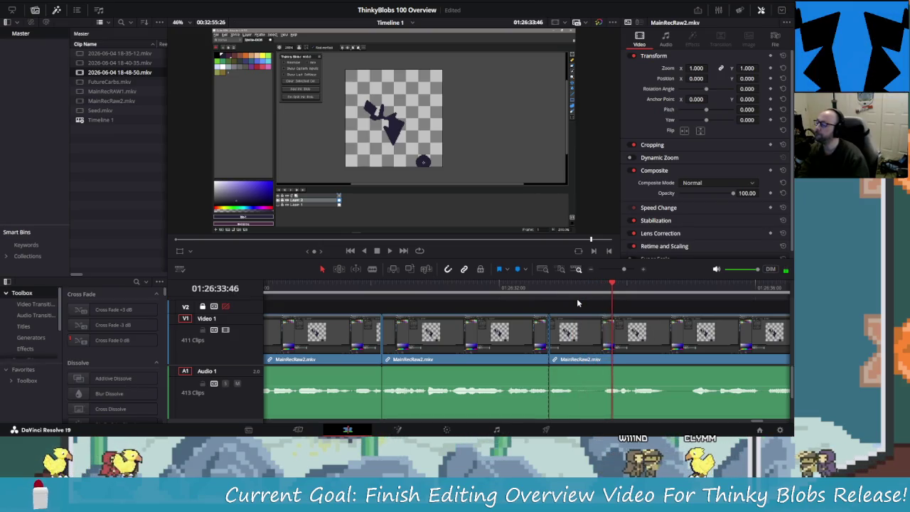
key(j)
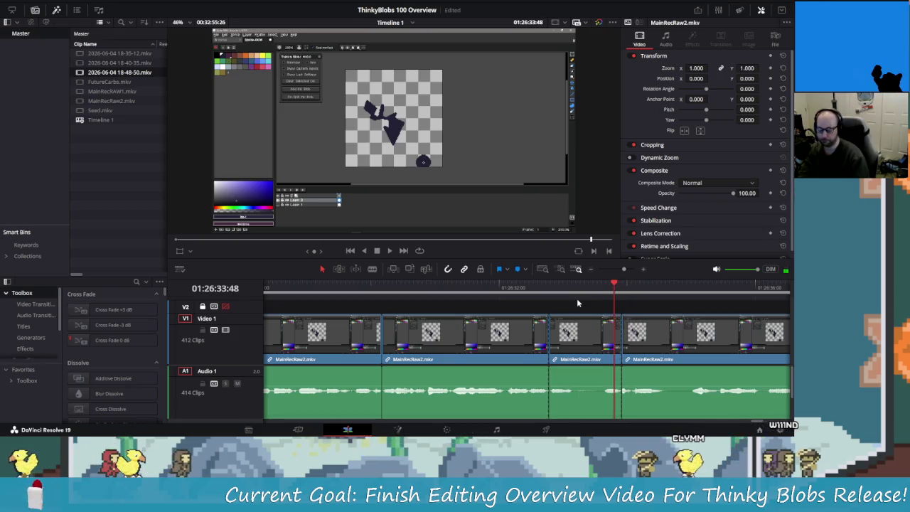
key(shift+Left)
key(space)
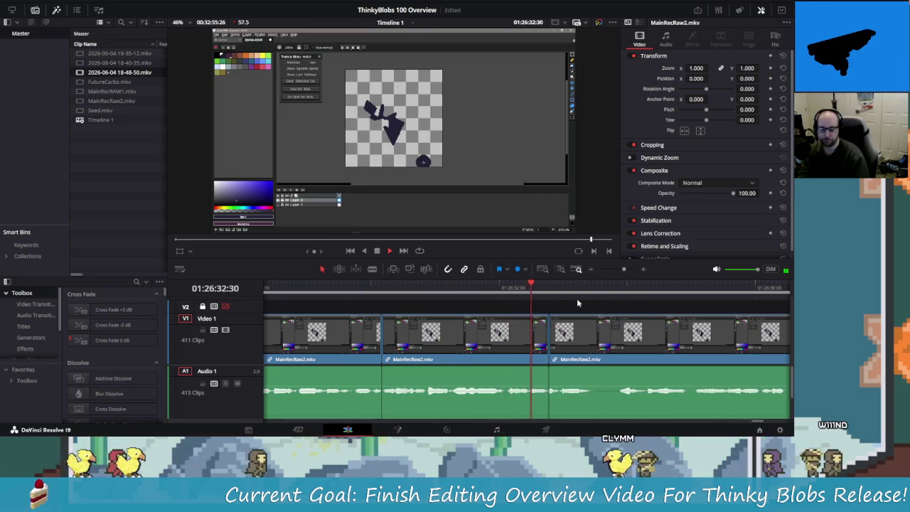
Step: Replay the section, split at the chosen frame and delete the unwanted piece
key(shift+Left)
key(shift+Left)
key(shift+Left)
key(shift+Left)
key(shift+Left)
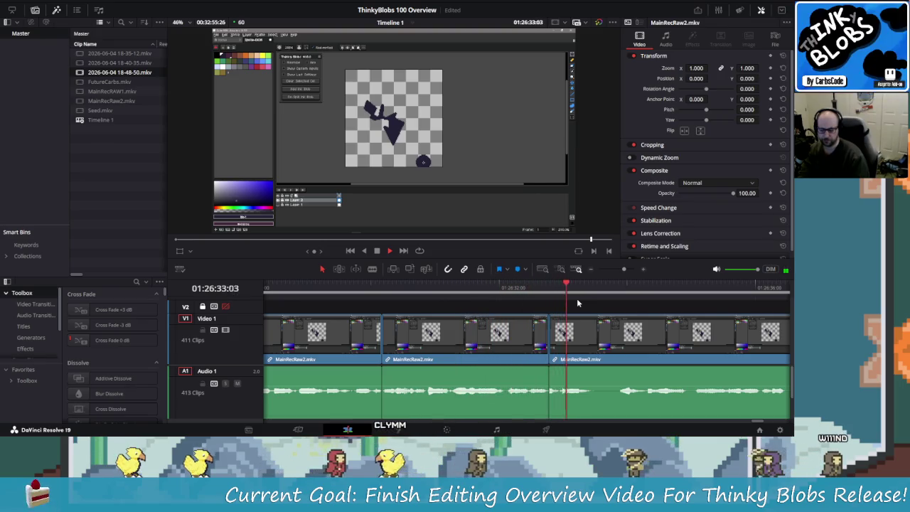
key(shift+Left)
key(shift+Left)
key(shift+Left)
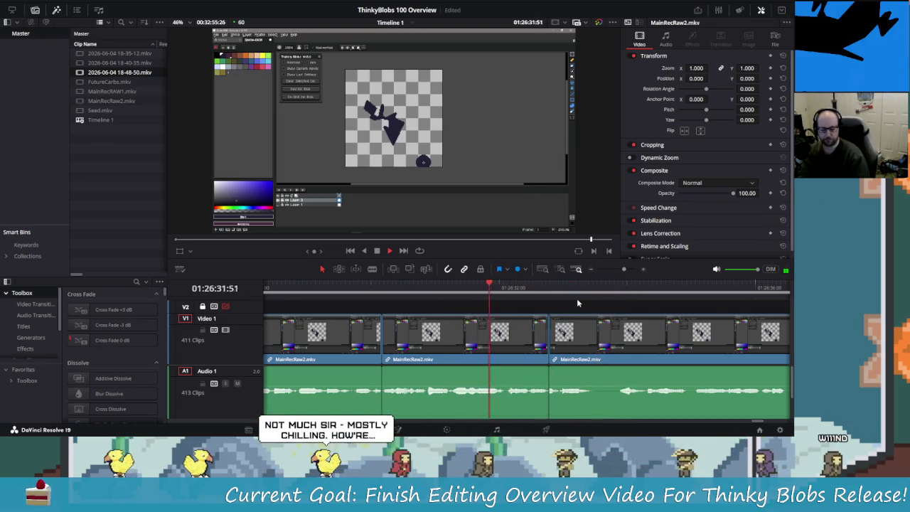
key(shift+Left)
key(shift+Left)
key(shift+Left)
key(shift+Left)
key(shift+Left)
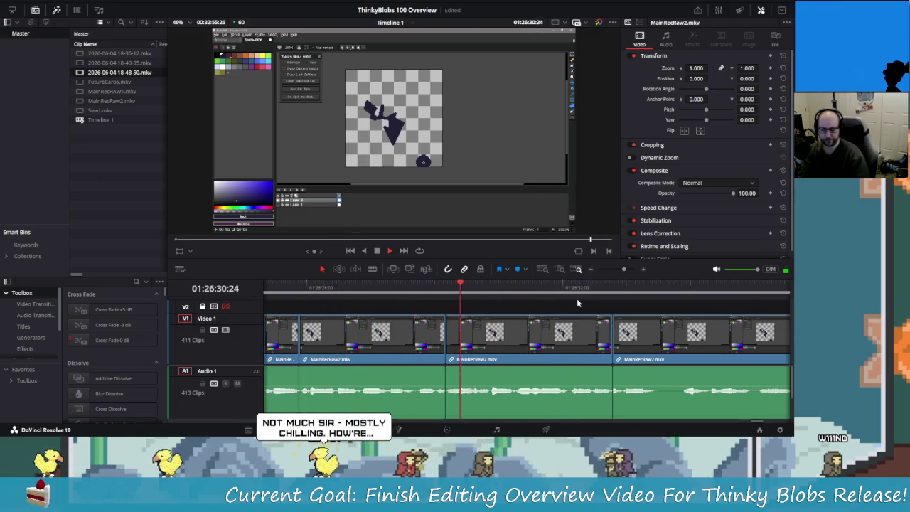
key(shift+Left)
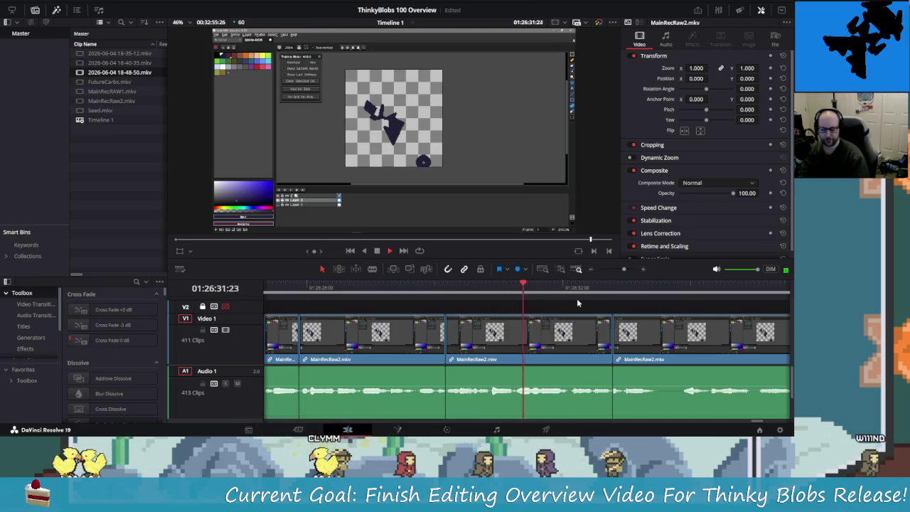
key(space)
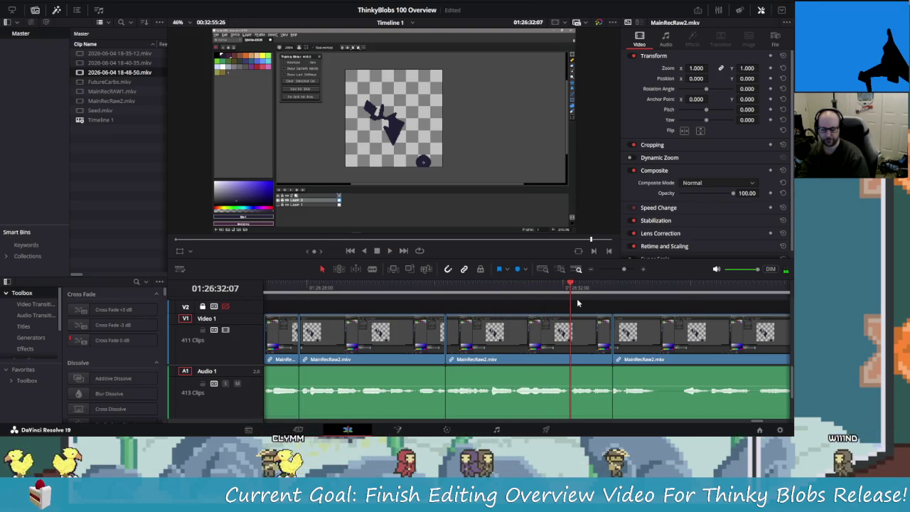
key(ctrl+b)
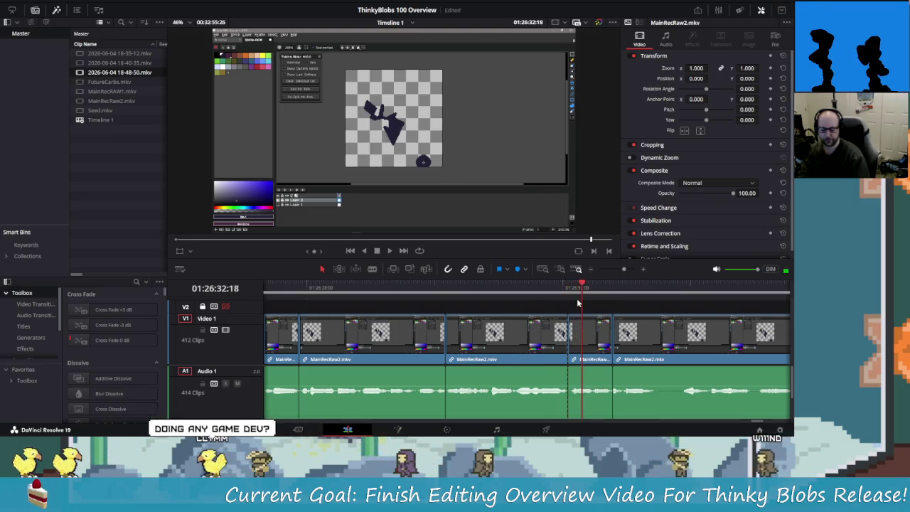
key(Delete)
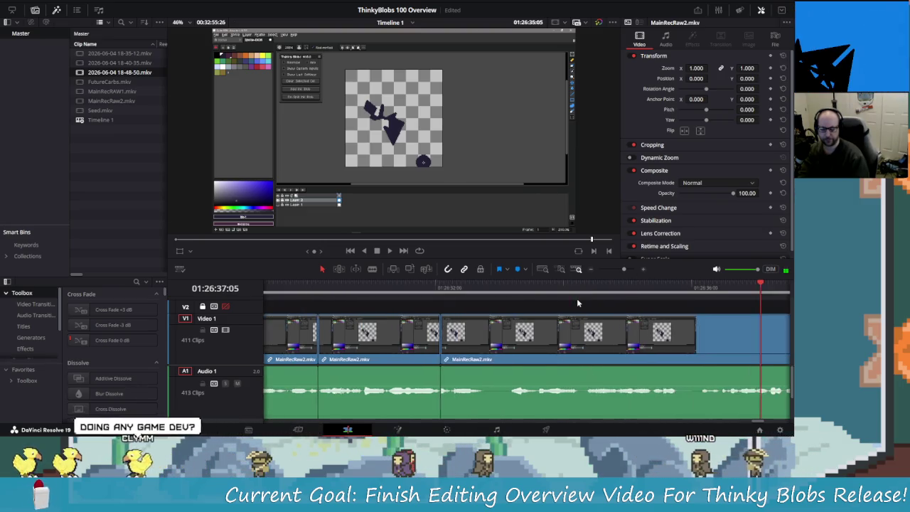
Step: Try a further cut near 01:26:37, reviewing it and undoing the extra splits
key(j)
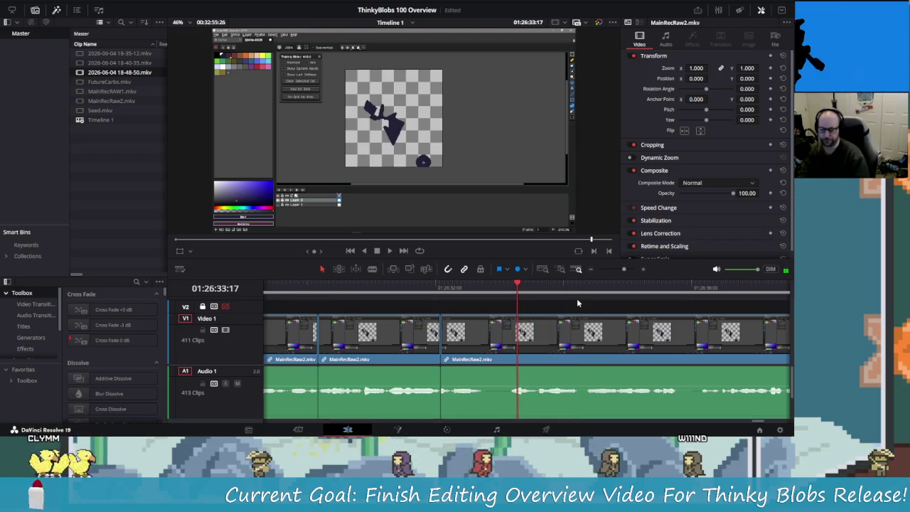
key(ctrl+b)
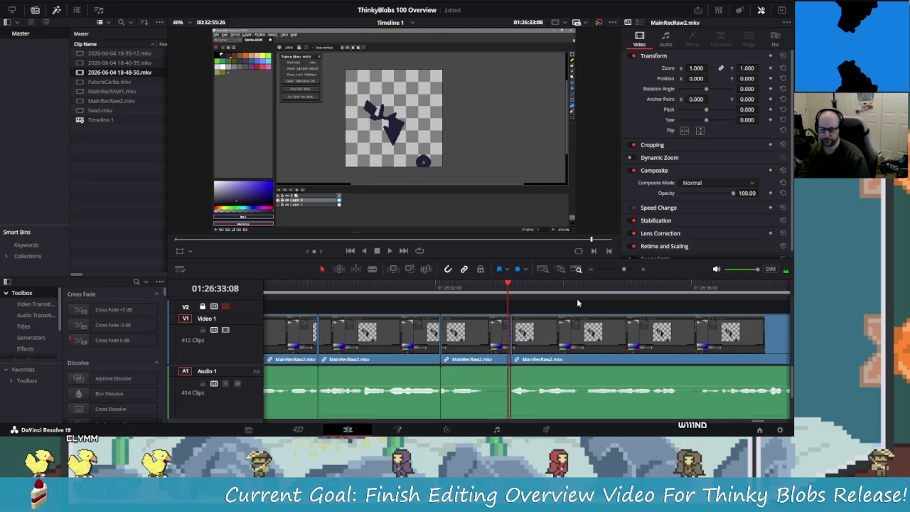
key(ctrl+z)
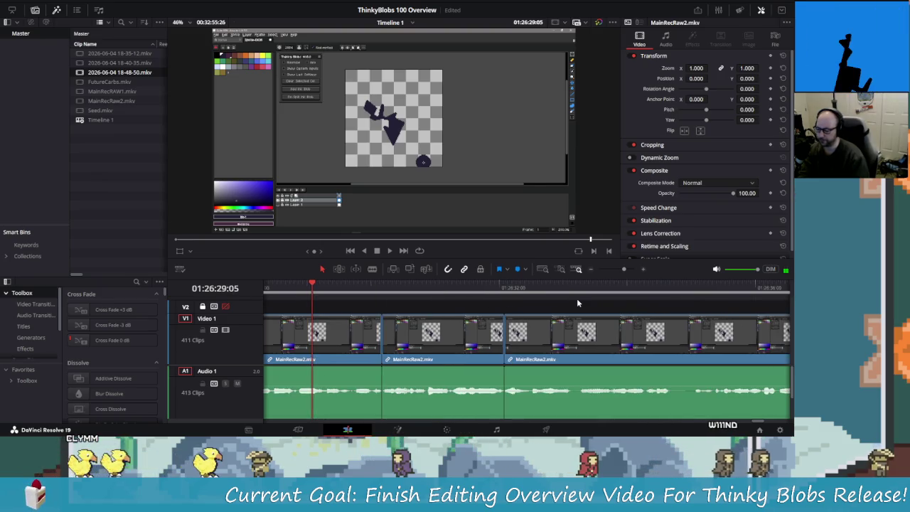
key(space)
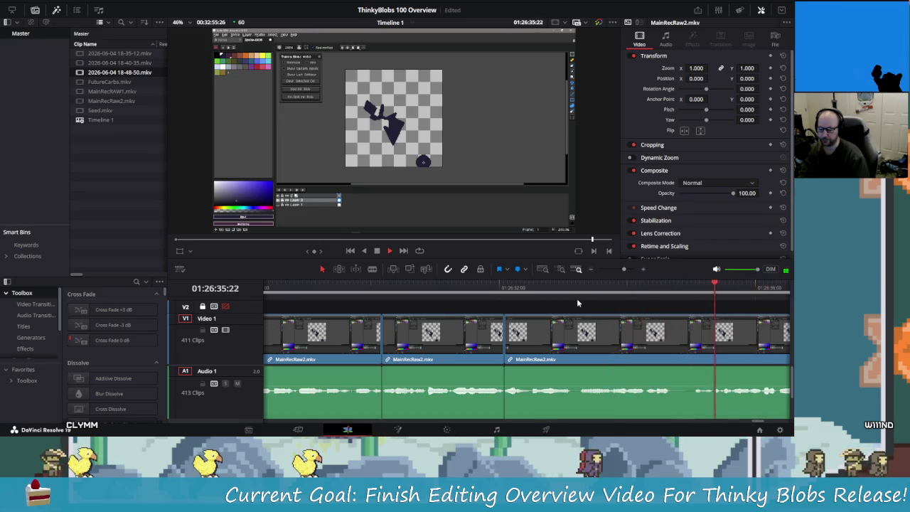
key(space)
key(Left)
key(Left)
key(Left)
key(Left)
key(Left)
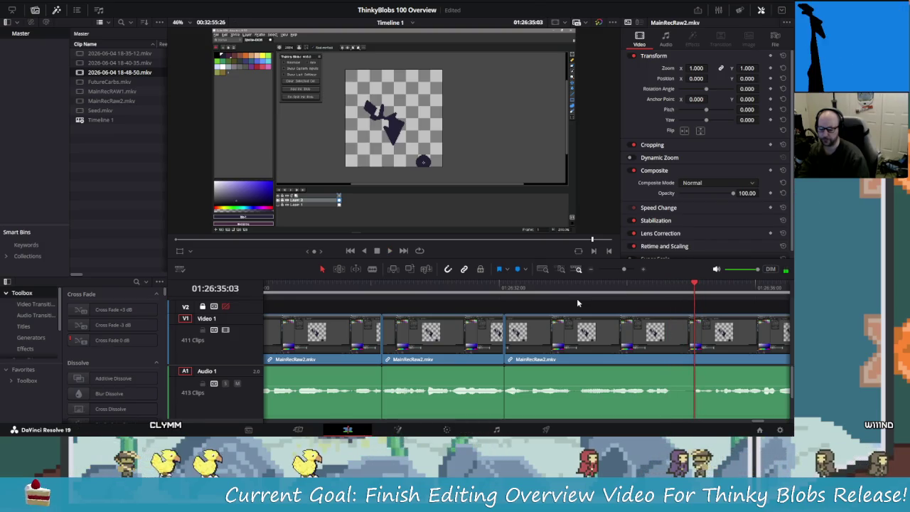
key(Left)
key(Left)
key(Left)
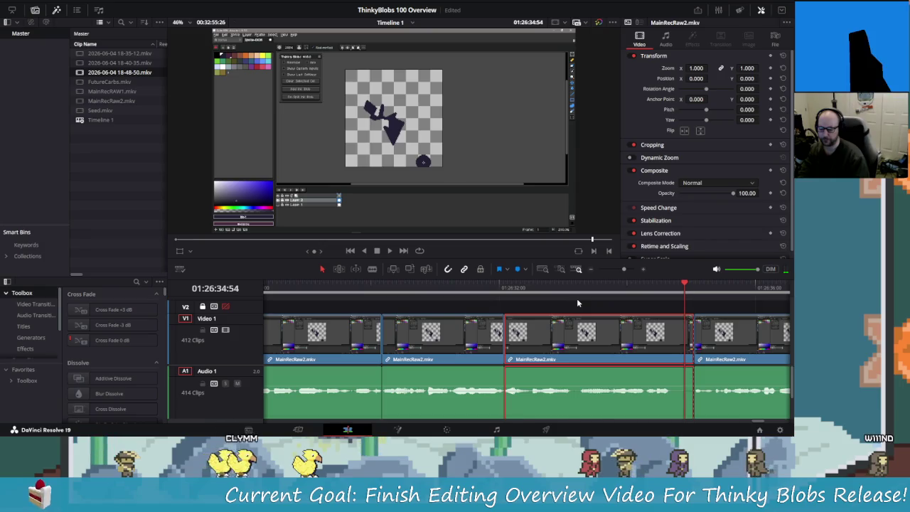
key(ctrl+z)
Step: Review the next stretch frame by frame and undo the last short-clip edit
key(space)
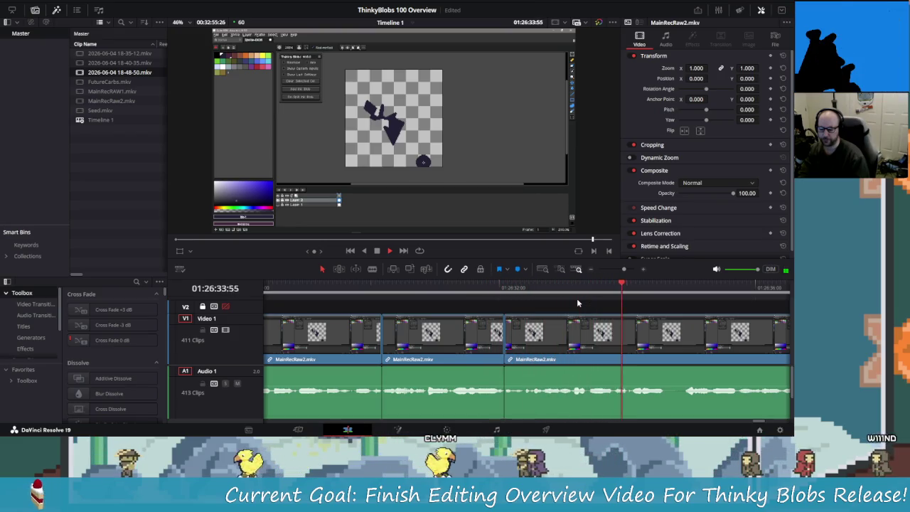
key(space)
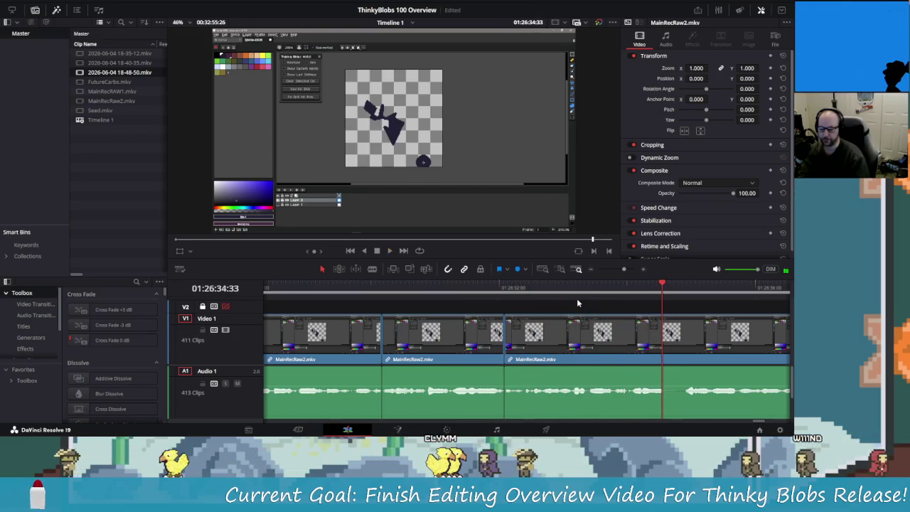
key(Right)
key(Right)
key(Right)
key(Right)
key(Right)
key(Right)
key(Right)
key(Right)
key(Right)
key(Right)
key(Right)
key(Left)
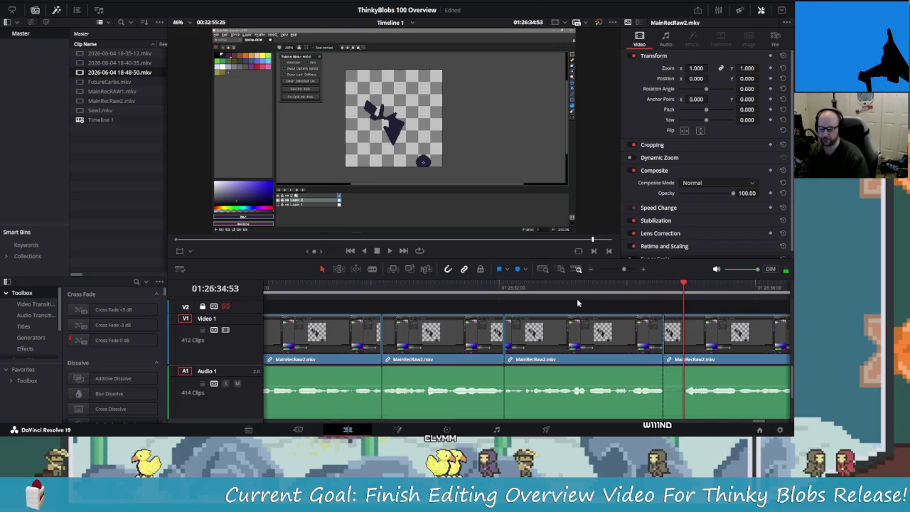
key(ctrl+z)
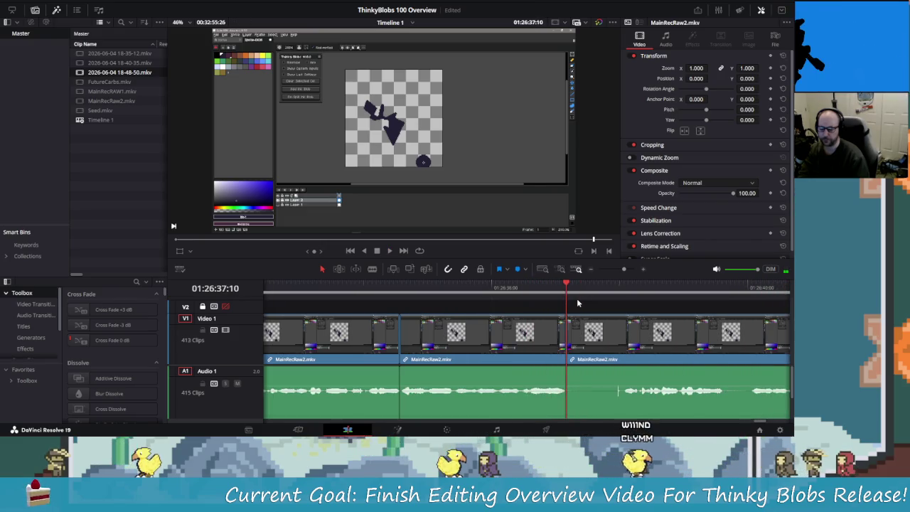
Step: Split at the cut point and delete the short piece between the cuts
key(j)
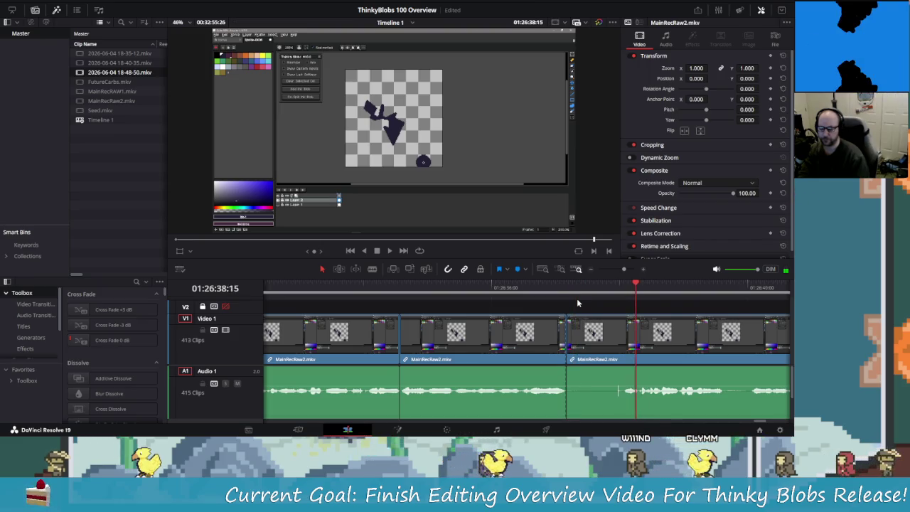
key(ctrl+b)
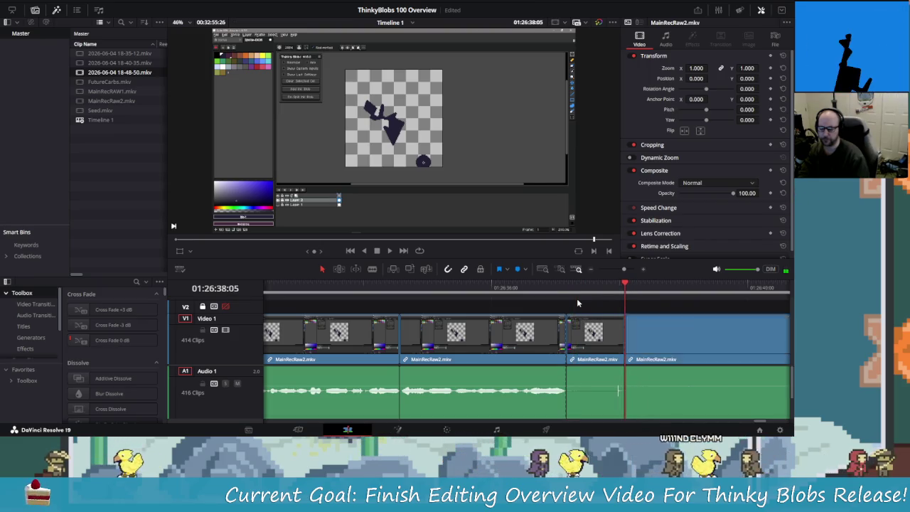
key(shift+v)
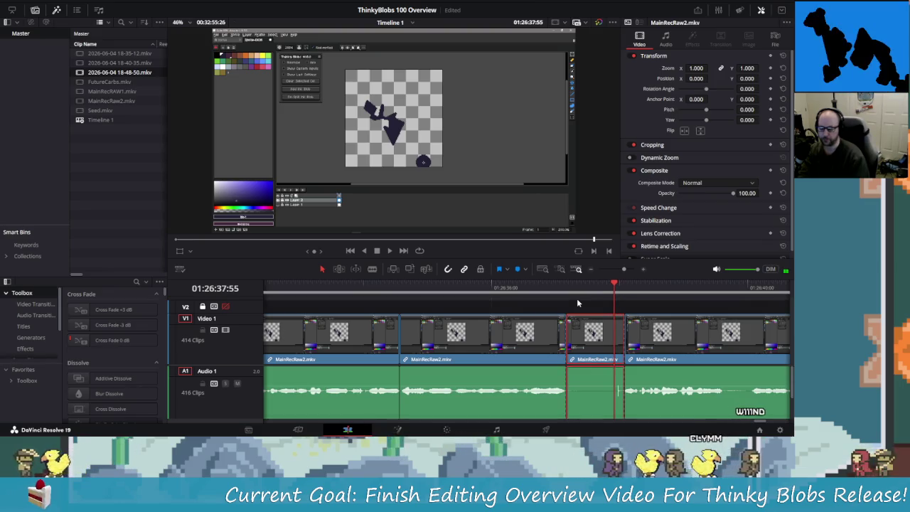
key(Delete)
key(space)
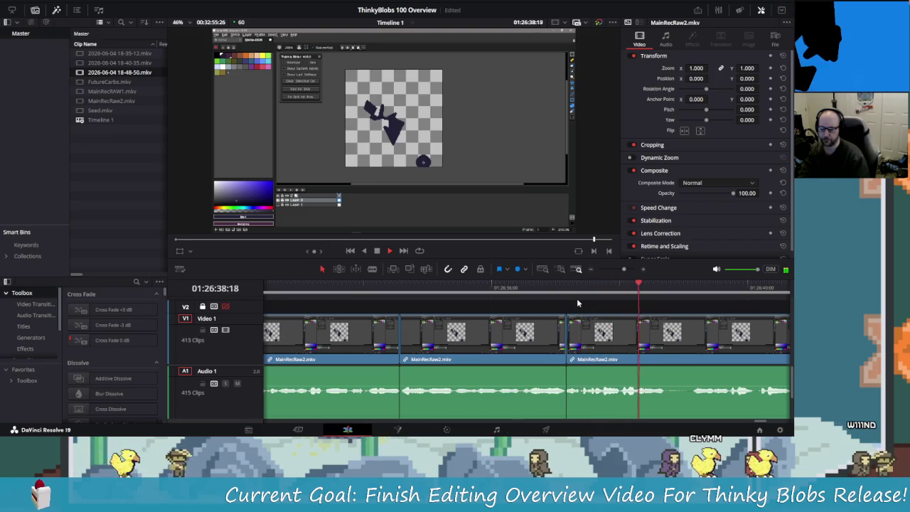
Step: Add another split a frame earlier and replay the section leading up to it
key(Left)
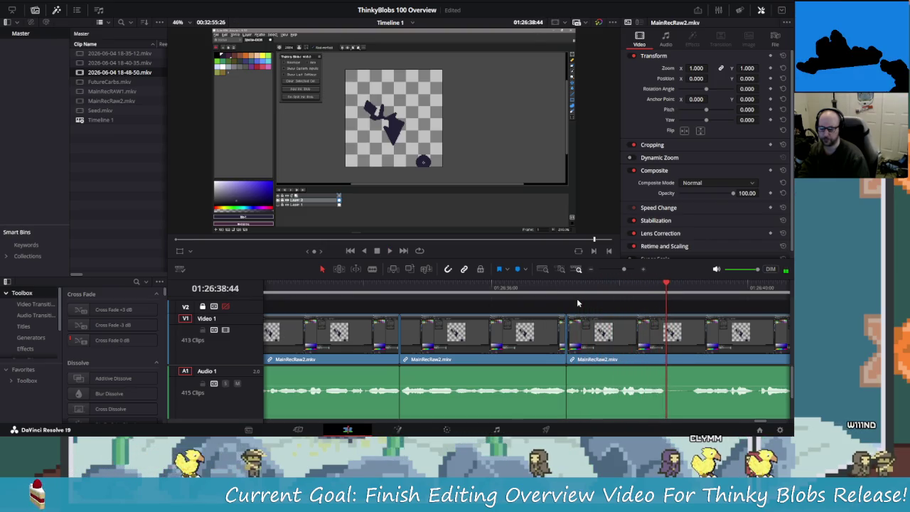
key(ctrl+b)
key(space)
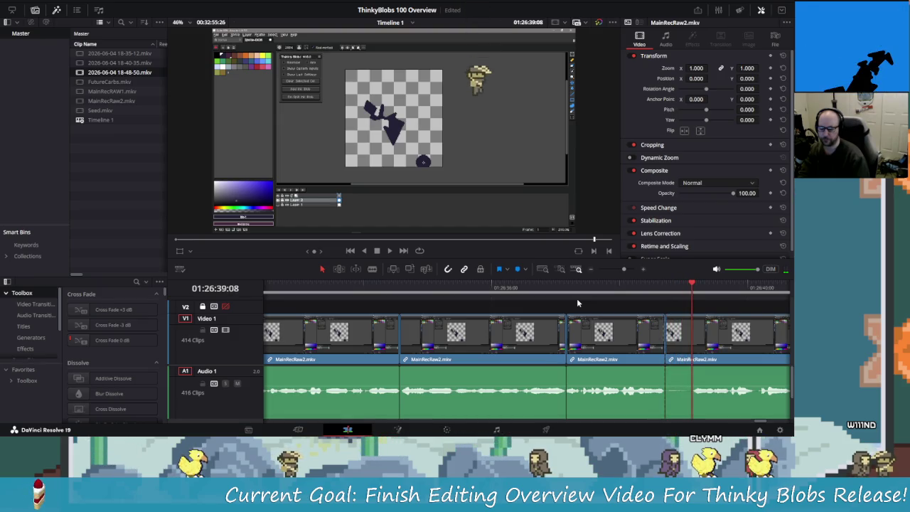
key(Left)
key(Left)
key(Left)
key(Left)
key(Left)
key(Left)
key(shift+Left)
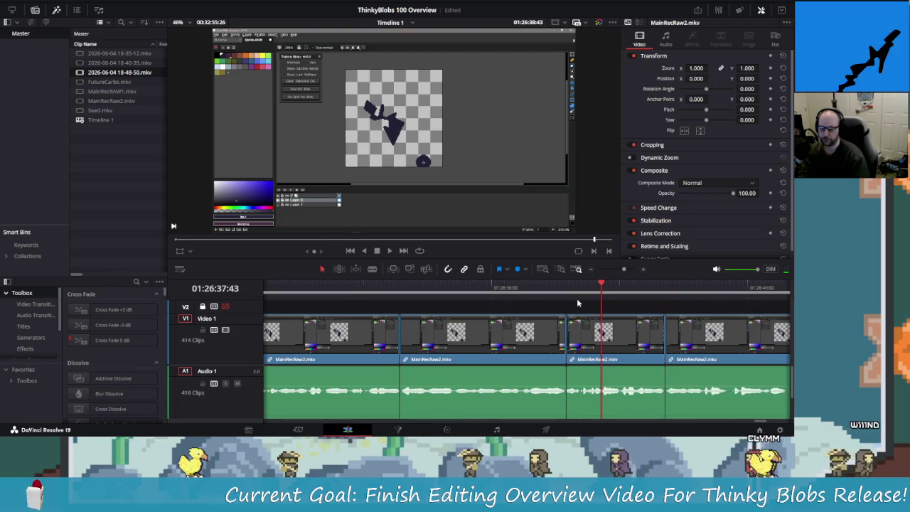
key(space)
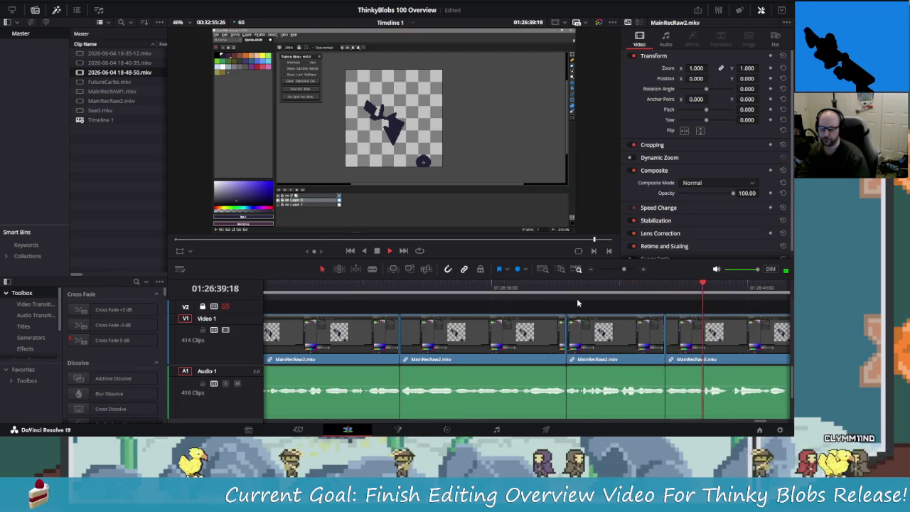
key(shift+Left)
key(space)
key(space)
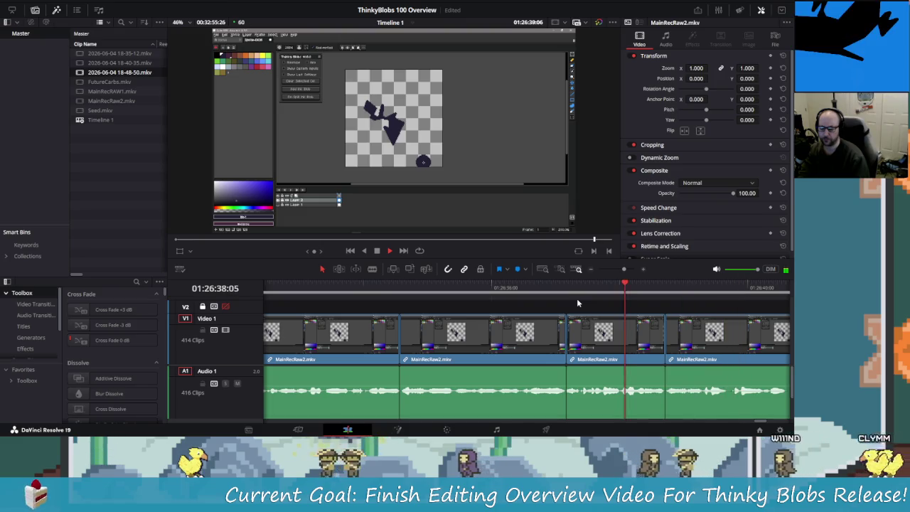
Step: Split at the next pause and move the playhead back to 01:26:37:43 for review
key(space)
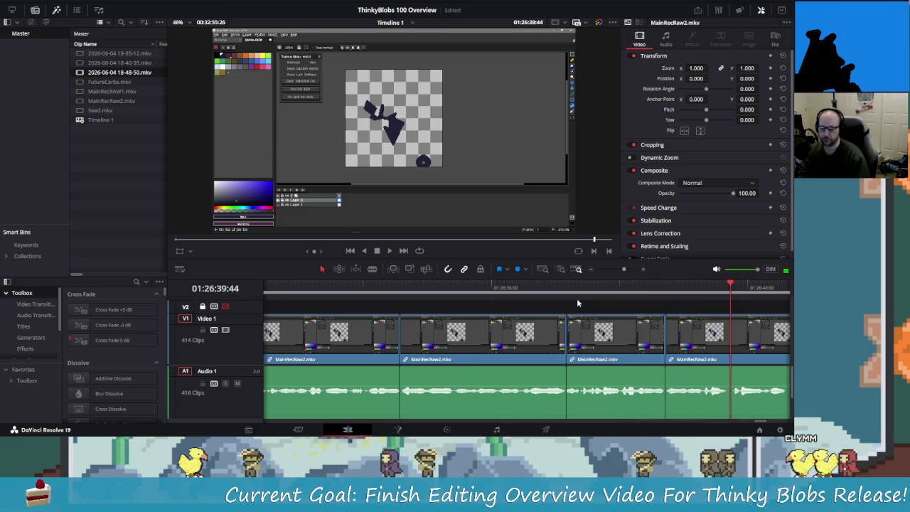
key(ctrl+b)
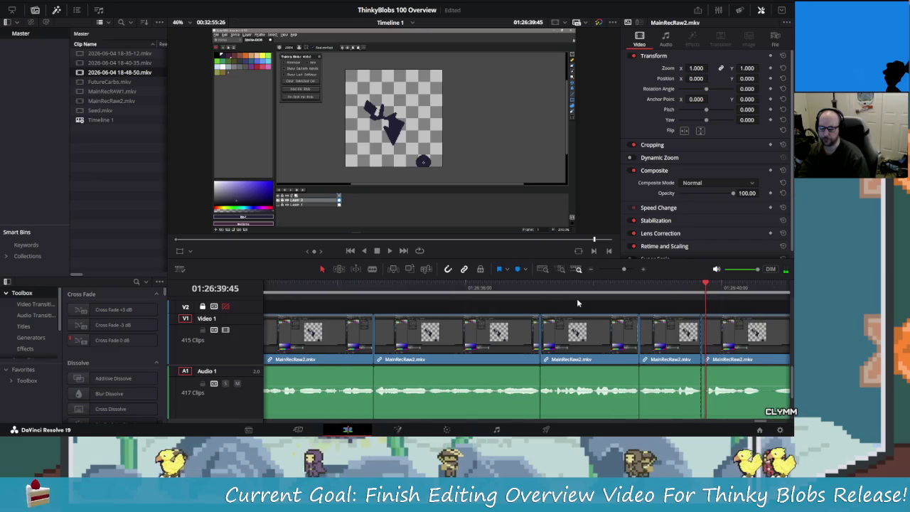
key(Left)
key(Left)
key(Left)
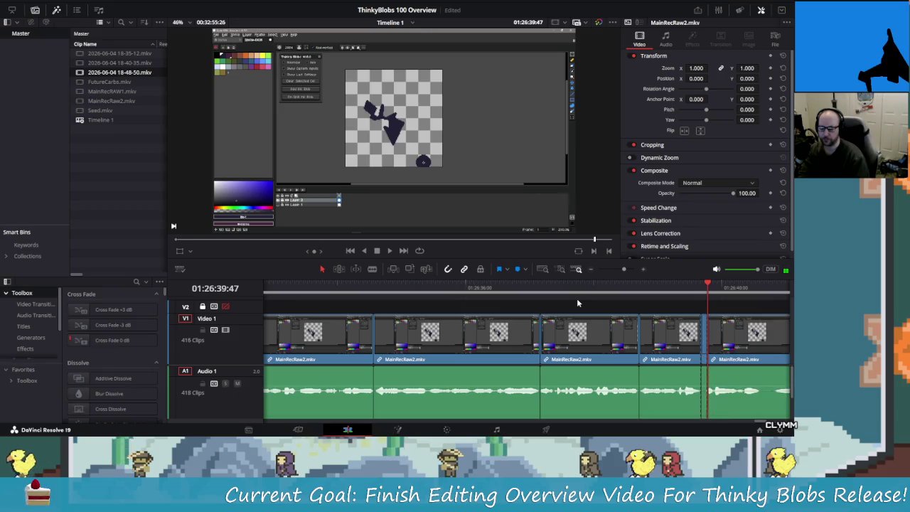
click(576, 303)
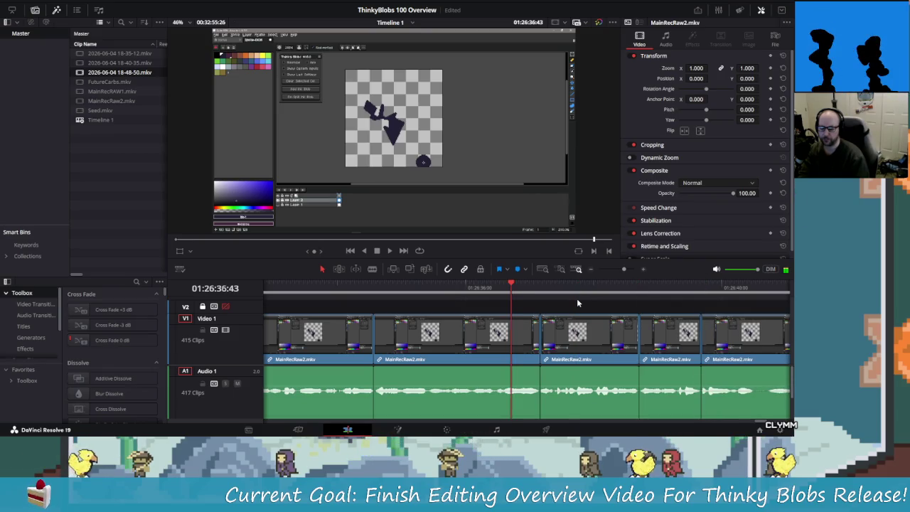
key(space)
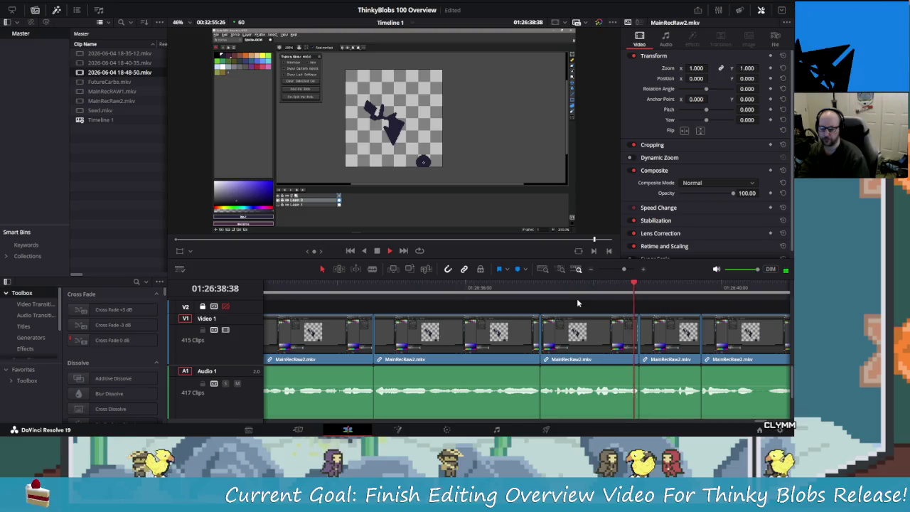
Step: Split at the next pause near 01:26:40, undoing an unwanted extra split
key(space)
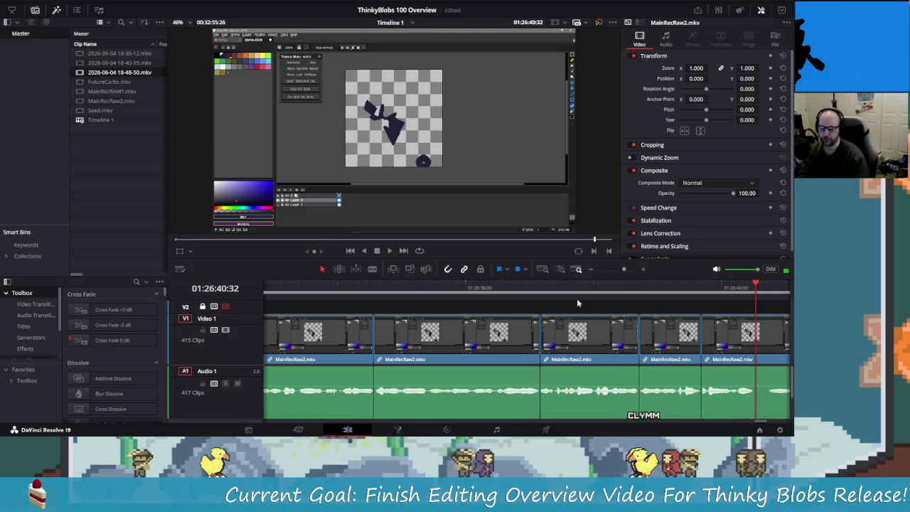
key(ctrl+b)
key(Right)
key(Right)
key(Right)
key(Right)
key(Right)
key(Right)
key(Right)
key(Right)
key(Right)
key(Right)
key(Right)
key(Right)
key(Right)
key(Right)
key(Right)
key(Right)
key(Right)
key(Right)
key(Right)
key(Right)
key(Right)
key(ctrl+b)
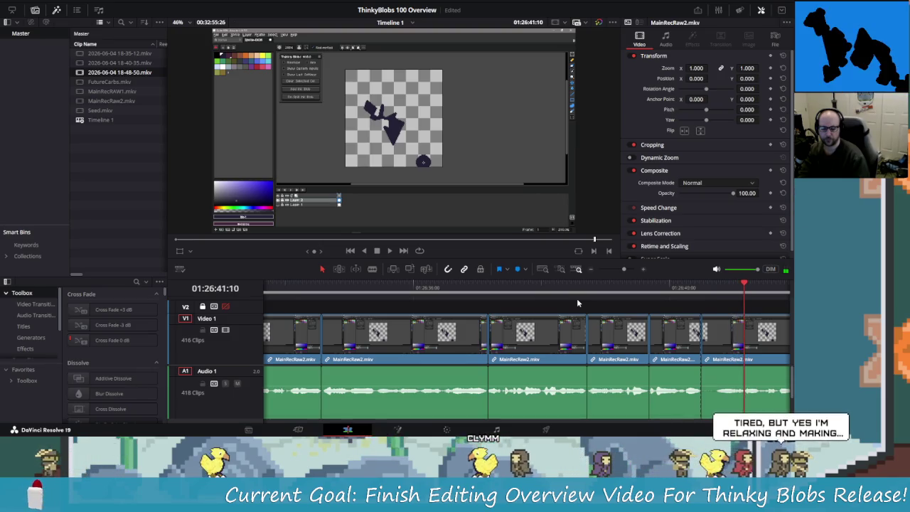
key(Left)
key(Left)
key(Left)
key(Left)
key(Left)
key(Left)
key(Left)
key(Left)
key(Left)
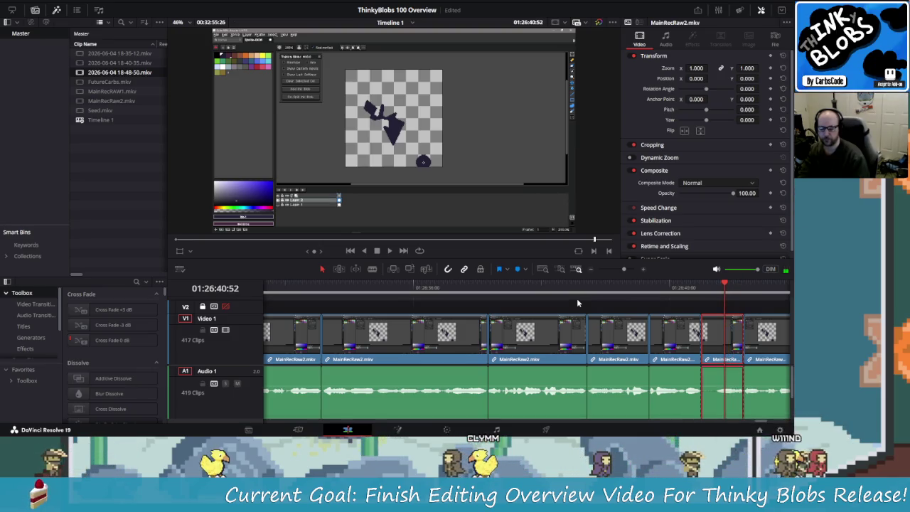
key(ctrl+z)
key(Left)
key(Left)
key(Left)
key(Left)
key(Left)
key(Left)
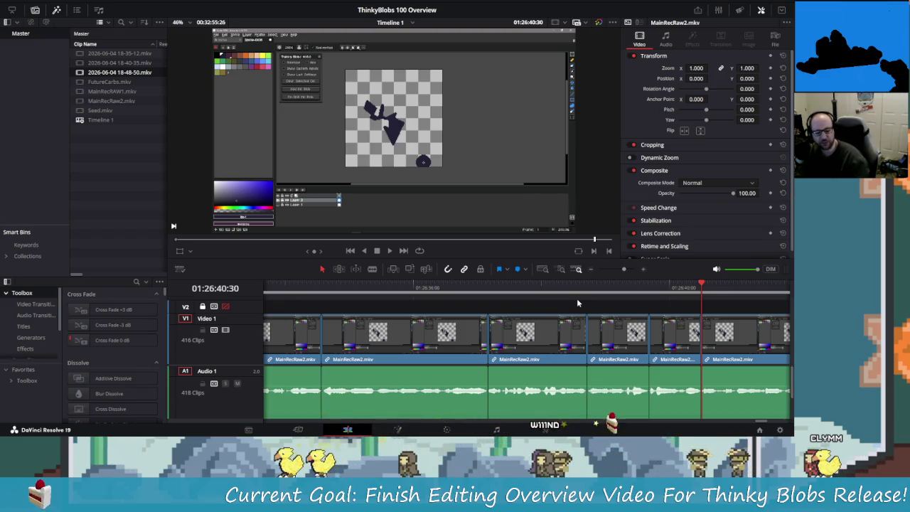
Step: Replay the footage and blade at the start of the first pause
key(j)
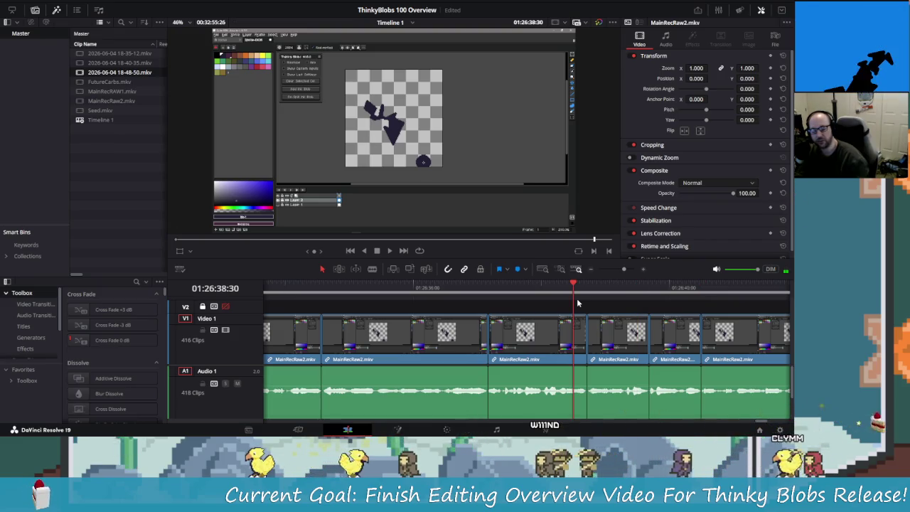
key(l)
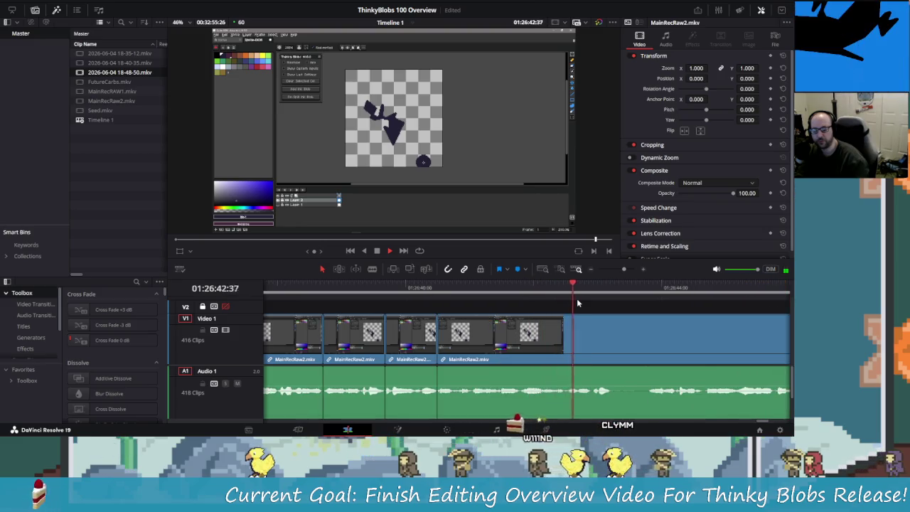
key(ctrl+b)
key(k)
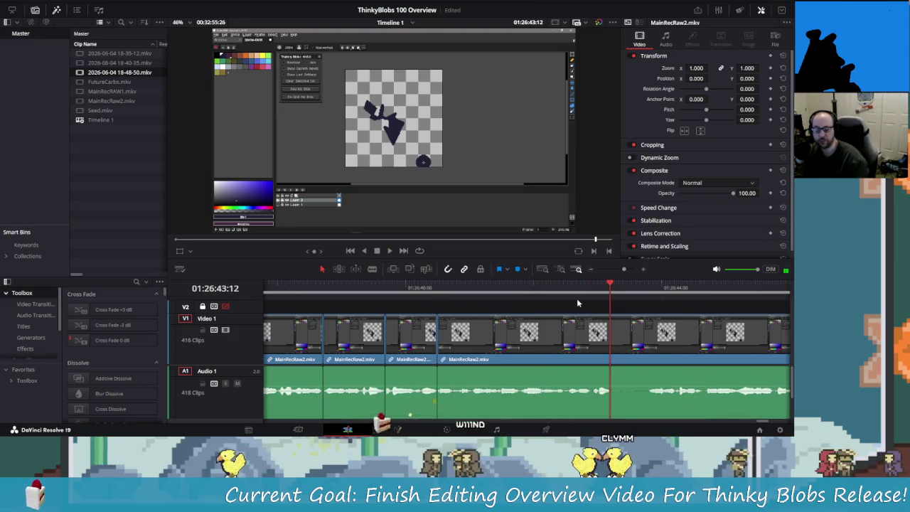
key(space)
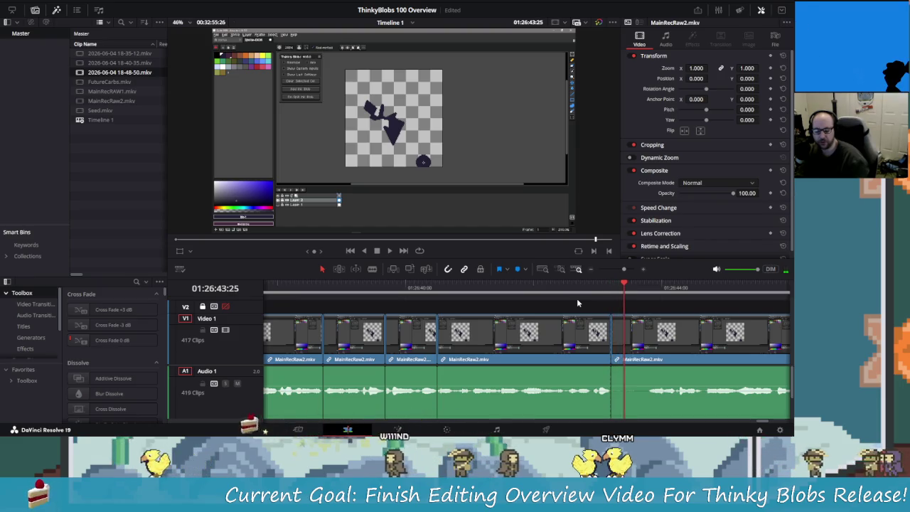
key(space)
Step: Blade at the pause's end, delete the pause and replay the join
key(Left)
key(Left)
key(Left)
key(Left)
key(Left)
key(Left)
key(Left)
key(Left)
key(Left)
key(Left)
key(ctrl+b)
key(Left)
key(Left)
key(Left)
key(Left)
key(Left)
key(Left)
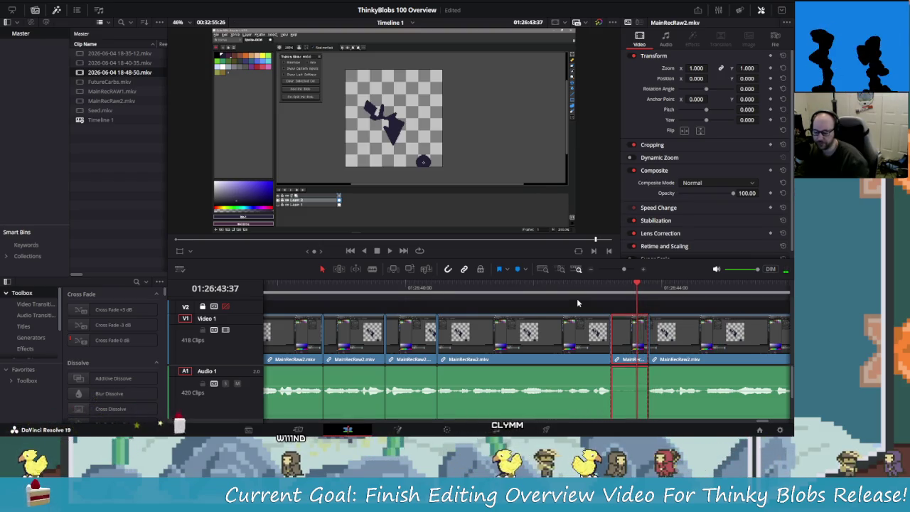
key(Delete)
key(space)
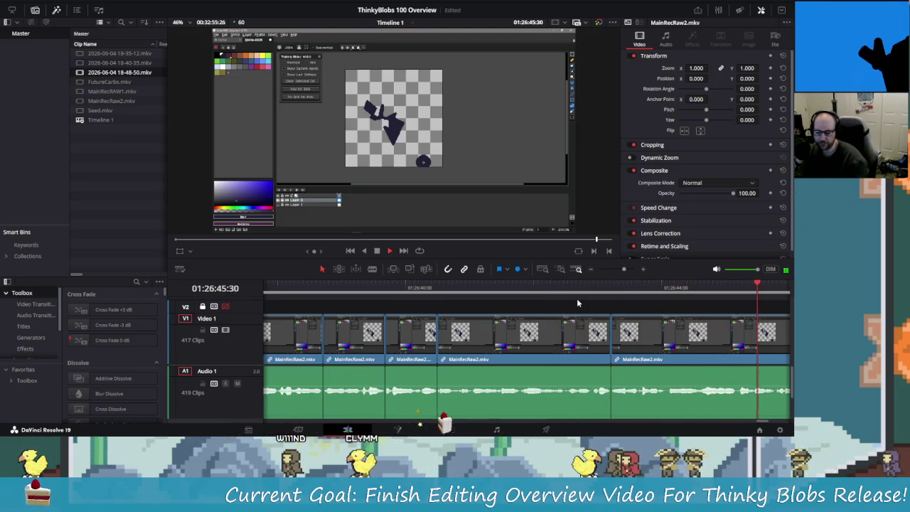
Step: Blade at 01:26:46:09 and at the end of the next unwanted section
key(space)
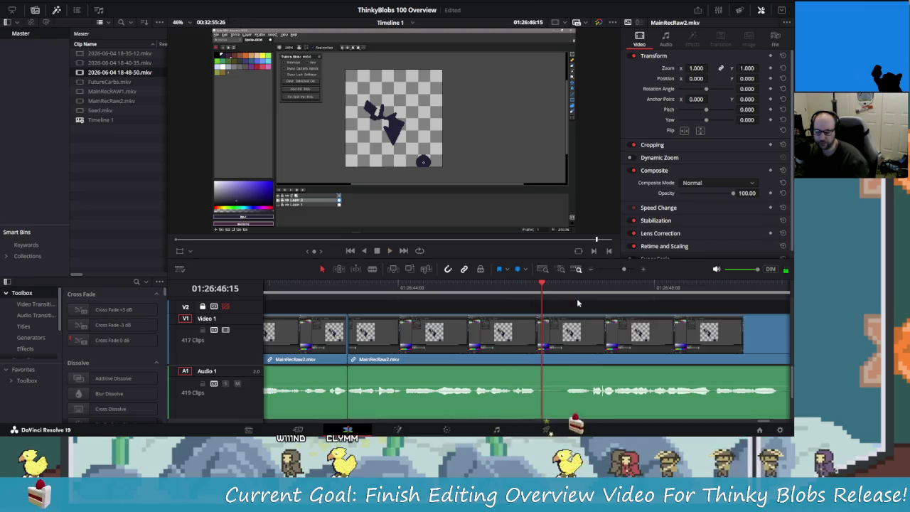
key(Left)
key(Left)
key(Left)
key(Left)
key(ctrl+b)
key(Right)
key(Right)
key(Right)
key(Right)
key(Right)
key(Right)
key(Right)
key(Right)
key(Right)
key(Right)
key(Right)
key(Right)
key(Right)
key(Right)
key(Right)
key(Right)
key(Right)
key(Right)
key(Right)
key(Right)
key(Right)
key(Right)
key(Right)
key(Right)
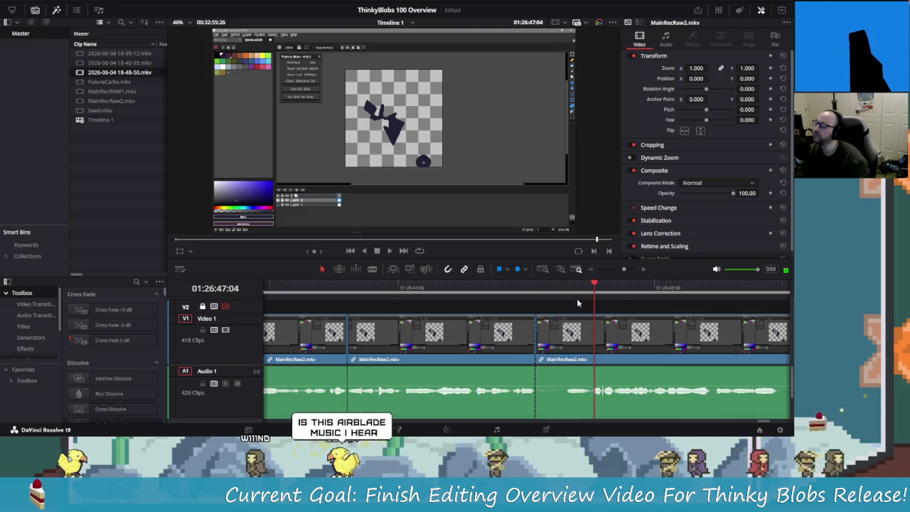
key(Right)
key(ctrl+b)
Step: Ripple-delete the section between the two cuts so later footage shifts left
key(Left)
key(Left)
key(Left)
key(shift+v)
key(shift+Delete)
key(Left)
key(Left)
key(Left)
key(shift+v)
key(Delete)
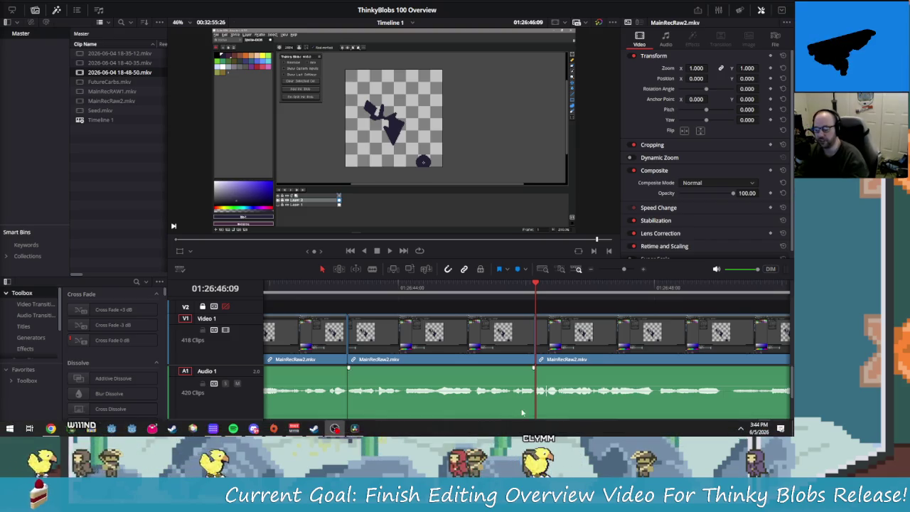
Step: Park the playhead at 01:26:46:00 on the timeline ruler
click(526, 287)
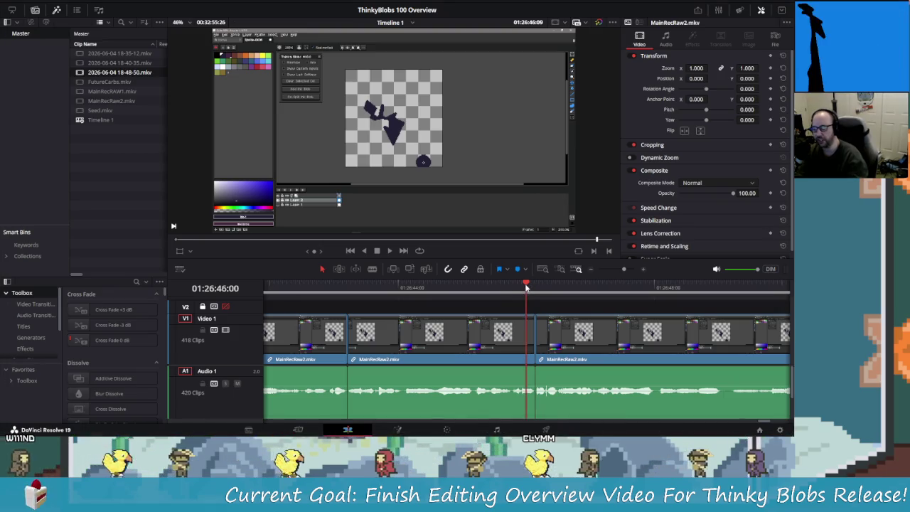
Step: Replay the edits and try a cut, undoing the misplaced split
key(slash)
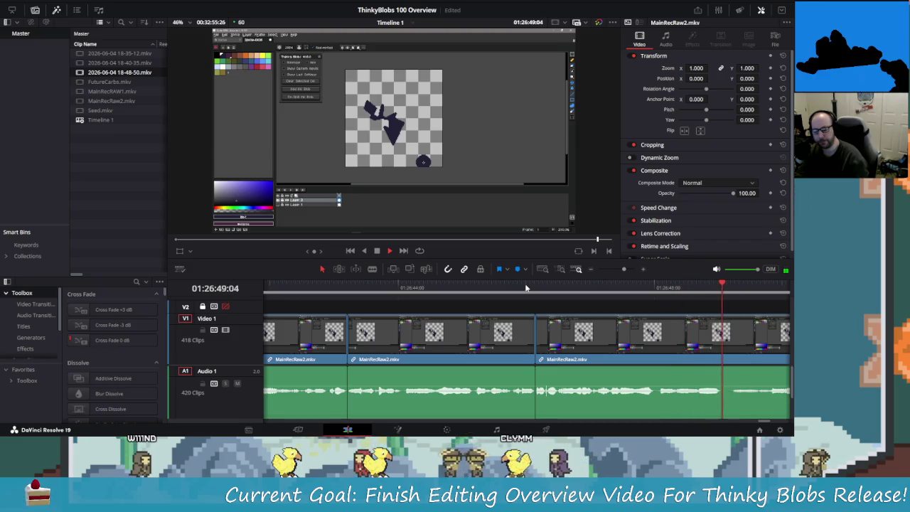
key(Right)
key(ctrl+b)
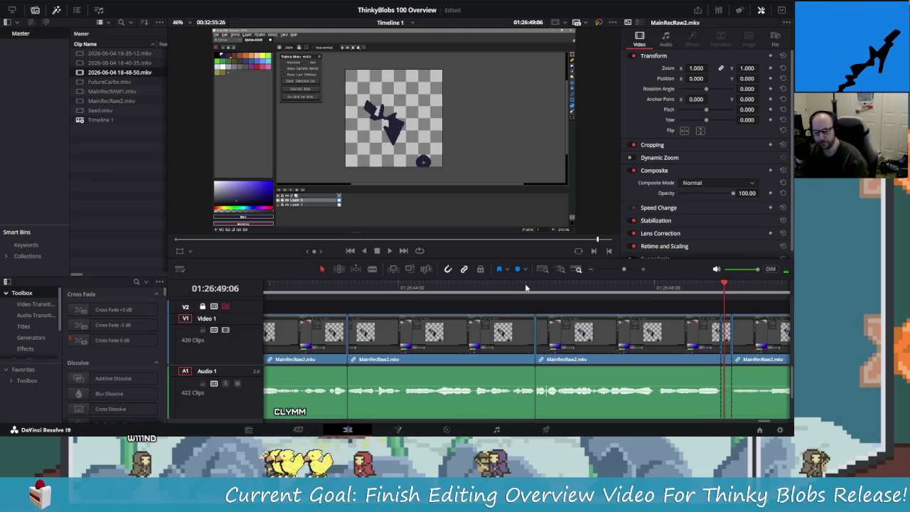
key(ctrl+z)
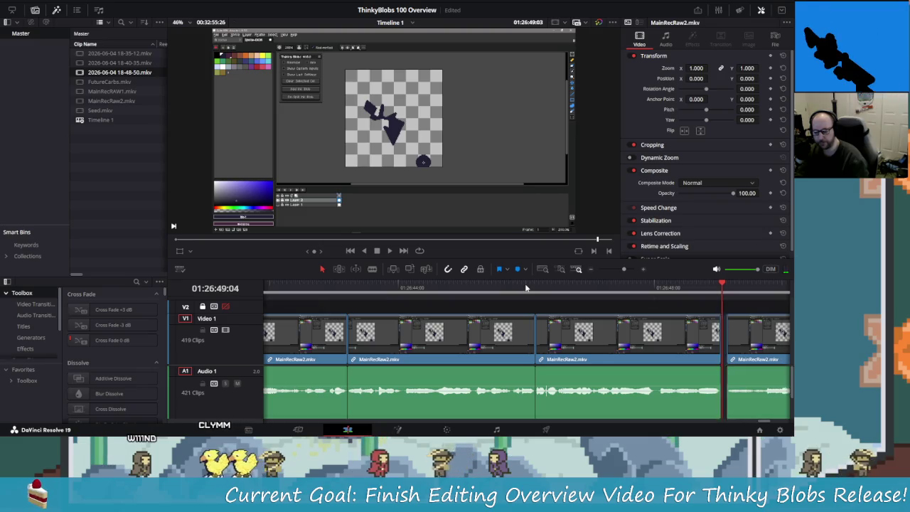
Step: Replay up to the pause and delete the unwanted clip, closing the gap
key(slash)
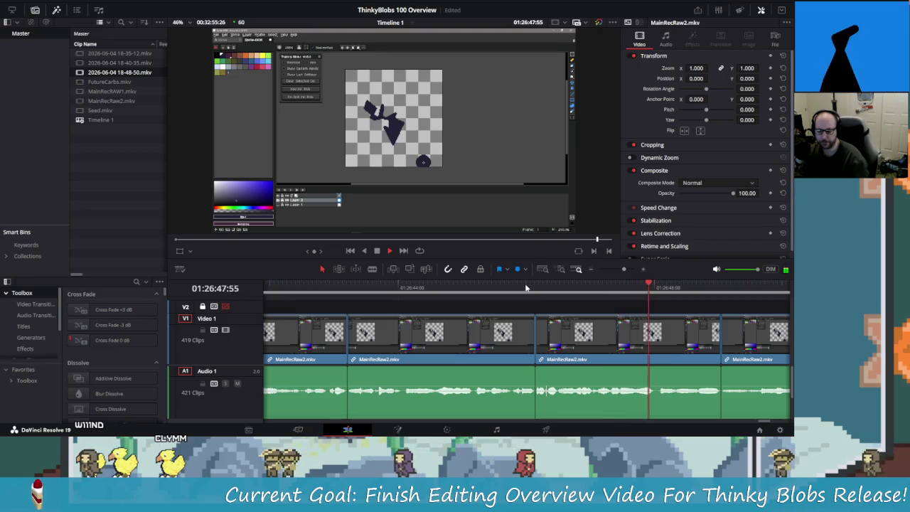
key(space)
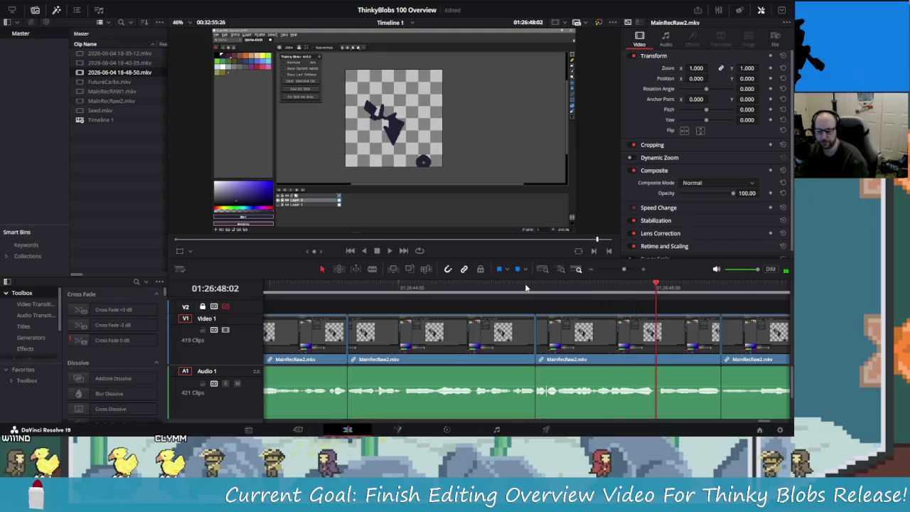
key(slash)
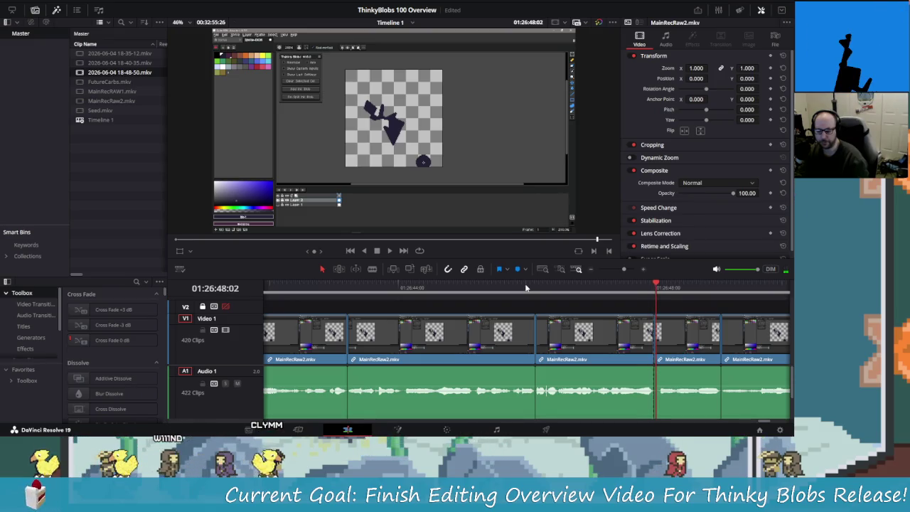
key(Delete)
key(slash)
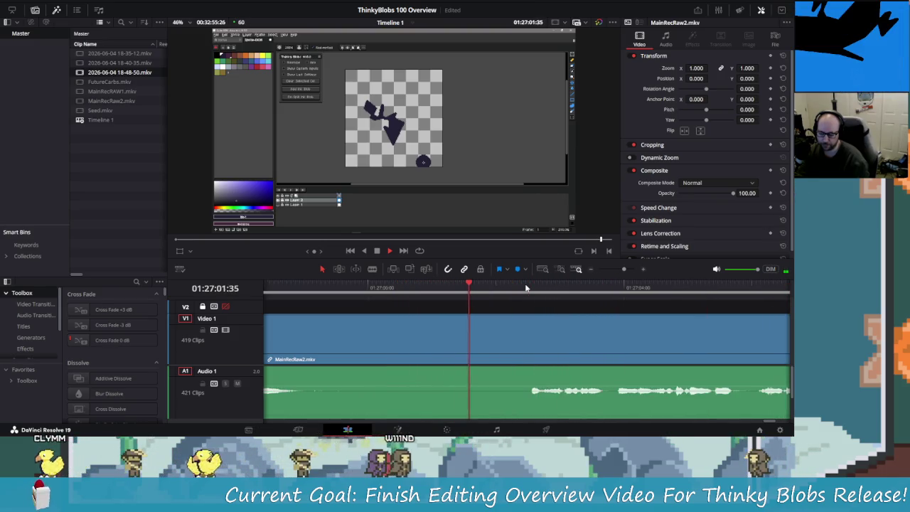
Step: Split the footage at the parked playhead and delete the piece before the cut
click(526, 288)
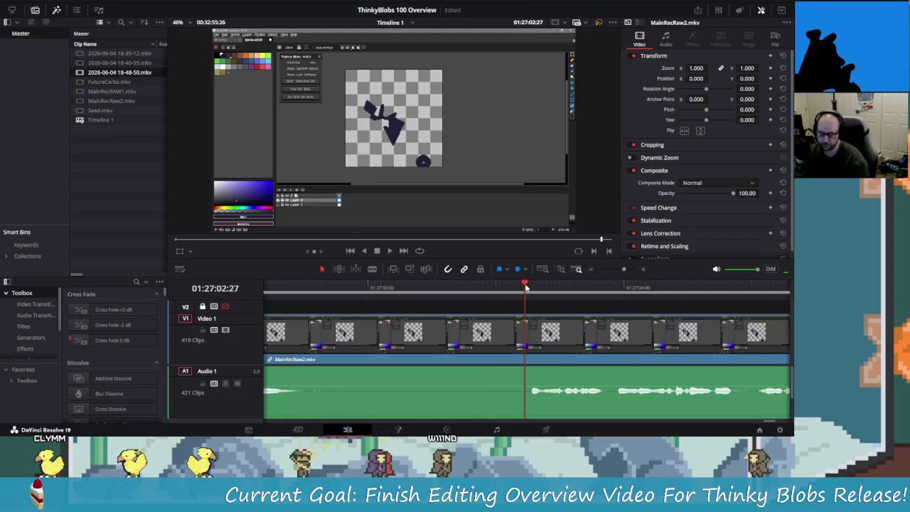
key(ctrl+b)
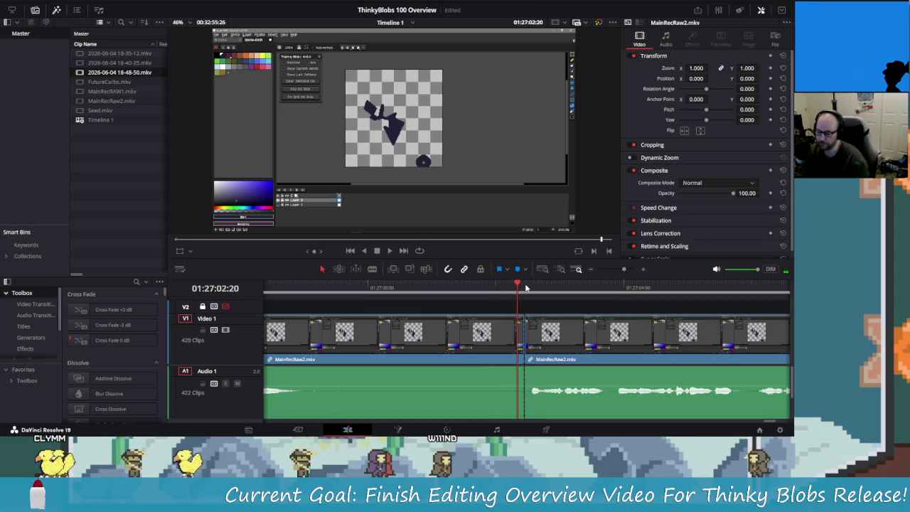
key(Delete)
key(space)
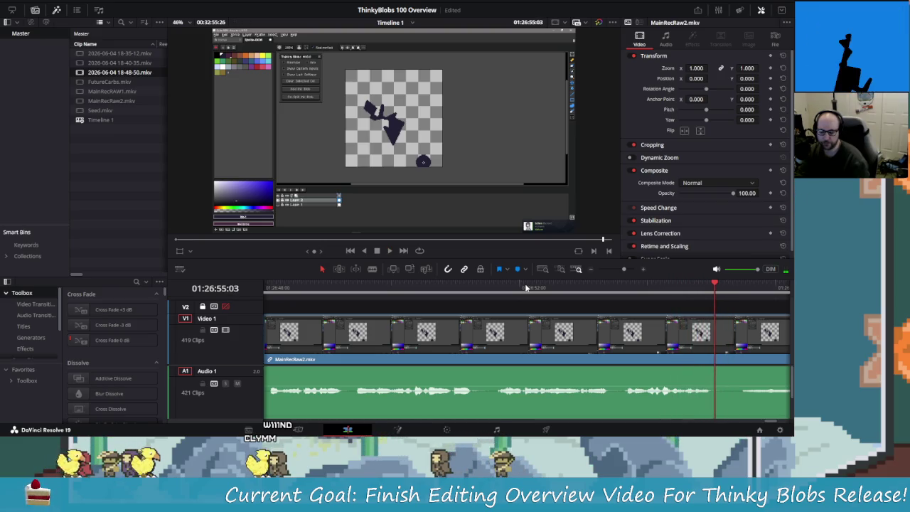
Step: Blade both ends of a short unwanted clip and ripple-delete it
key(ctrl+b)
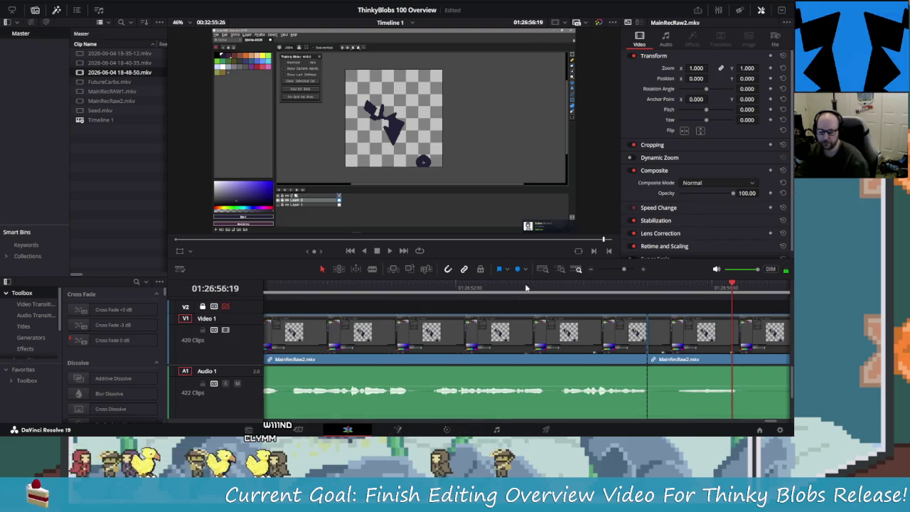
key(space)
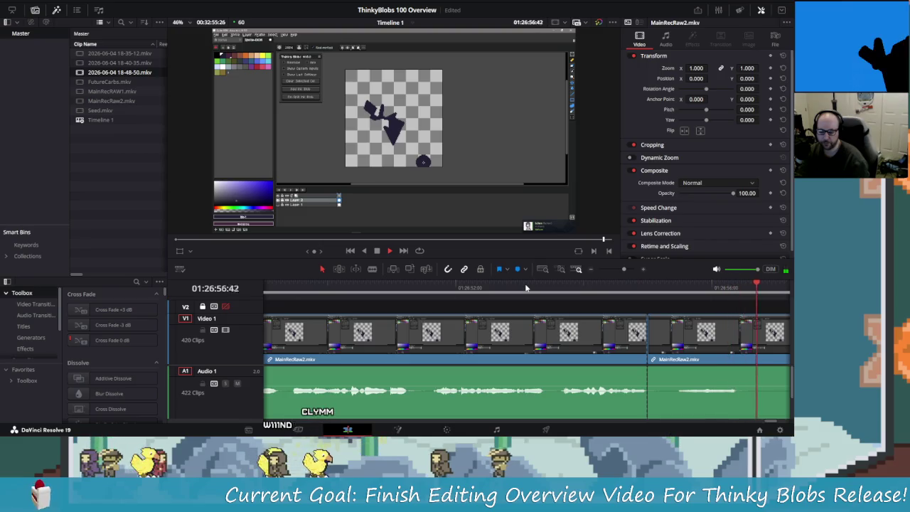
key(slash)
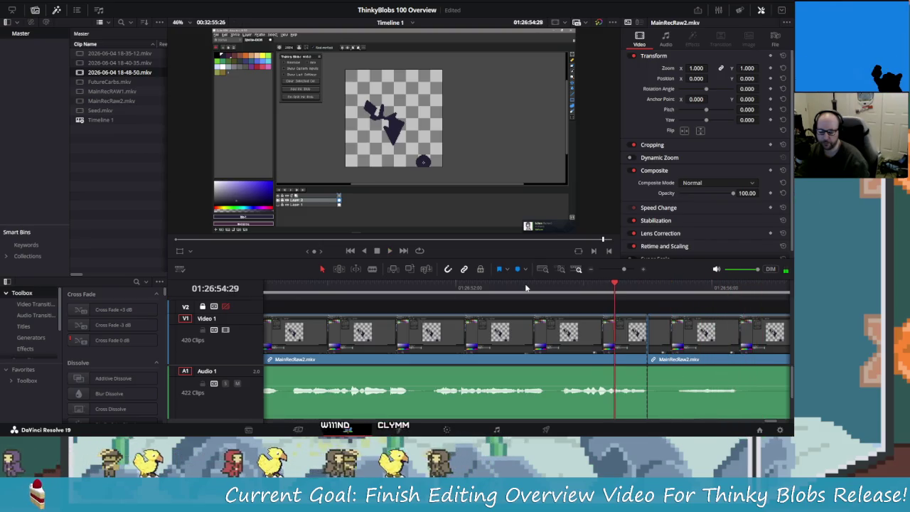
key(Left)
key(Left)
key(Left)
key(Left)
key(Left)
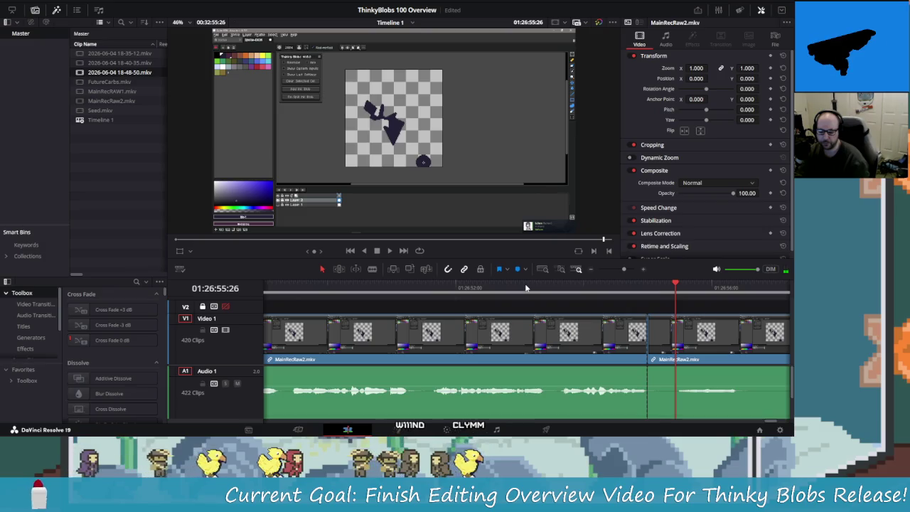
key(ctrl+b)
key(shift+v)
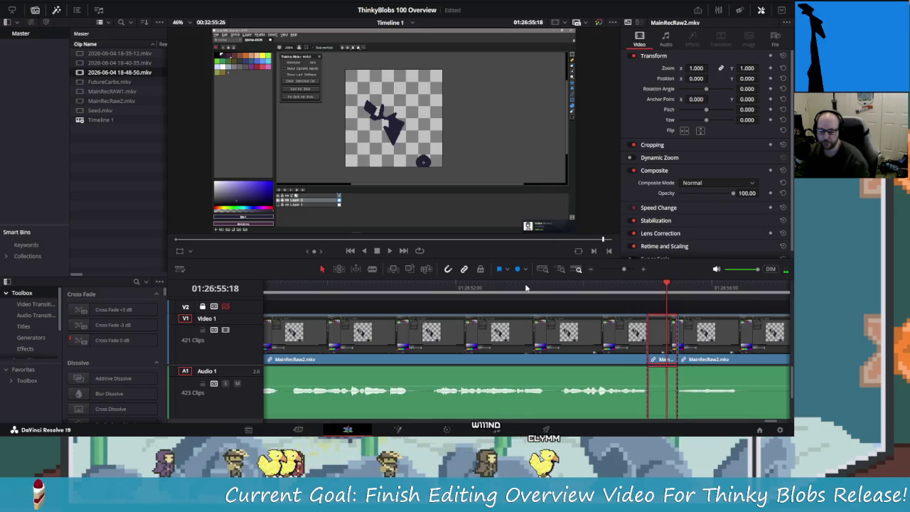
key(Delete)
key(slash)
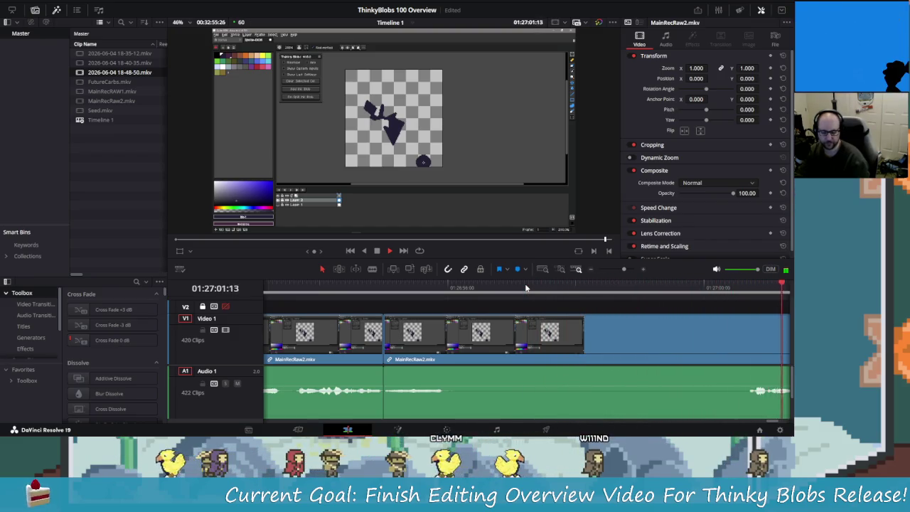
Step: Mark and remove the stretch near 01:26:56, closing its gap
key(j)
key(j)
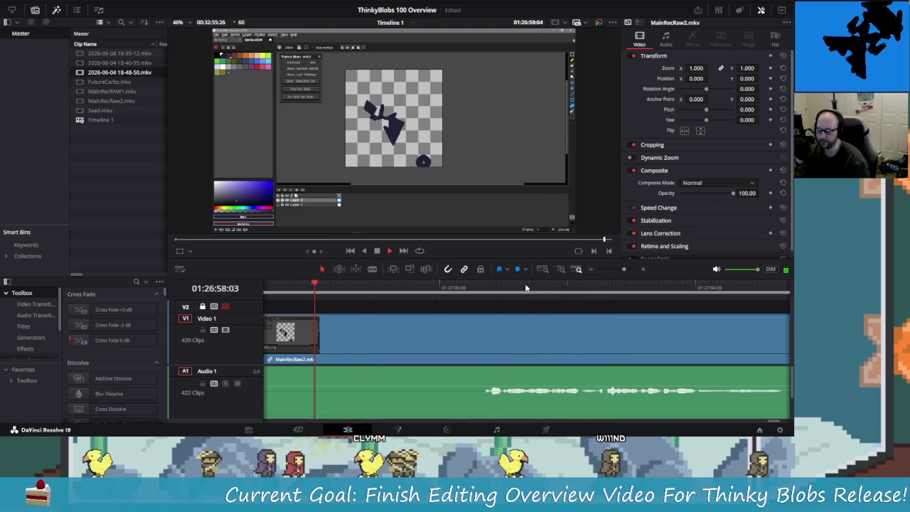
key(l)
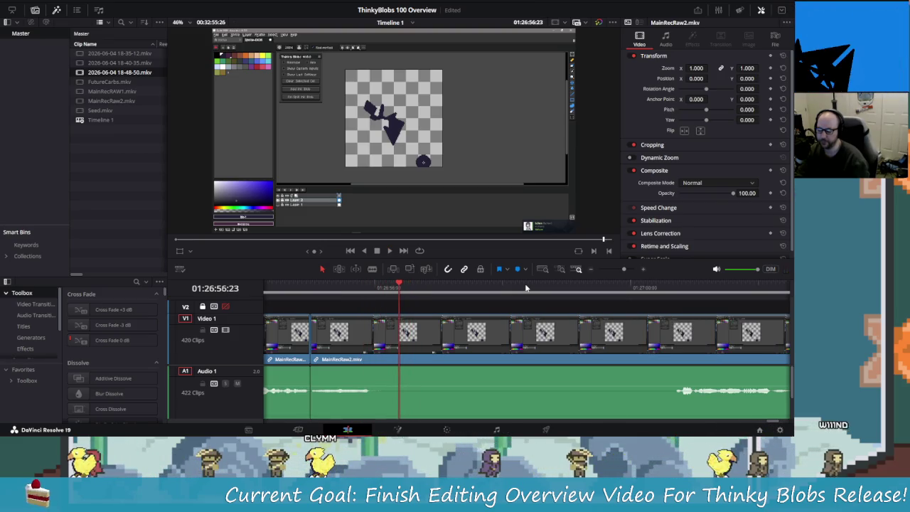
key(ctrl+b)
key(shift+Right)
key(shift+Right)
key(shift+Right)
key(shift+Right)
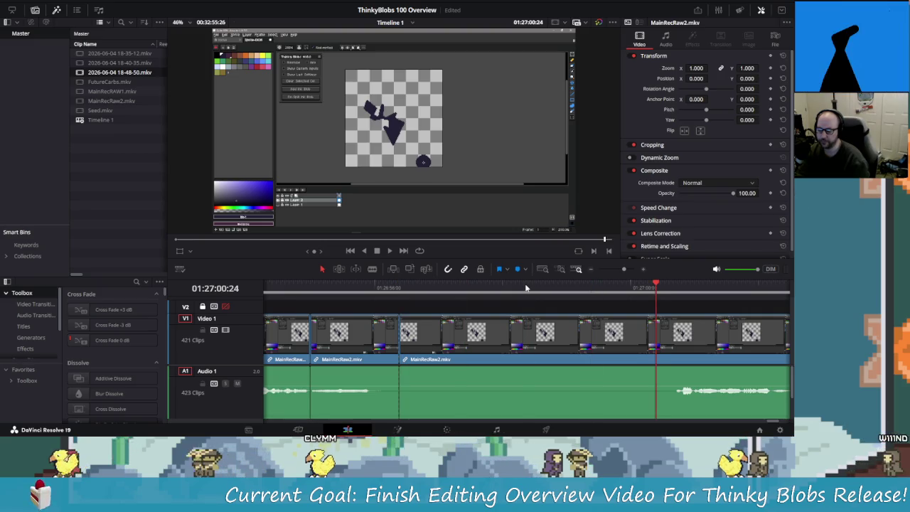
key(Left)
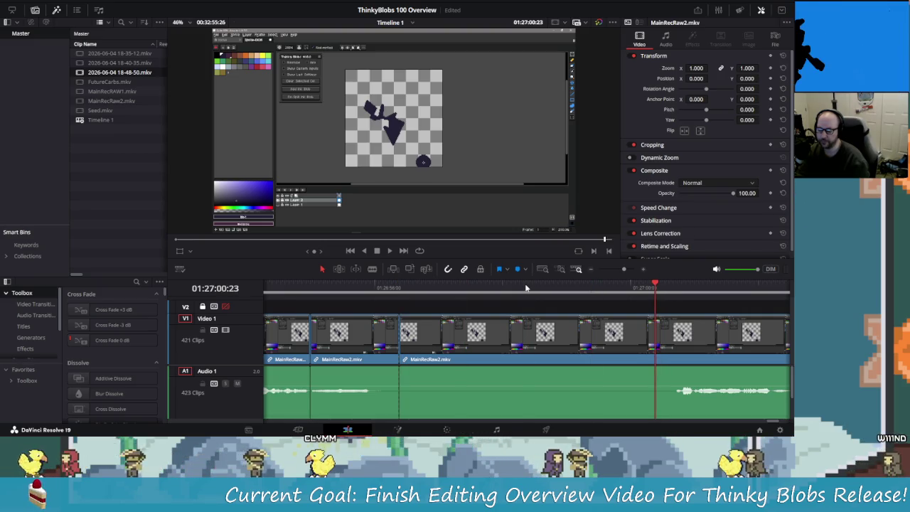
key(Delete)
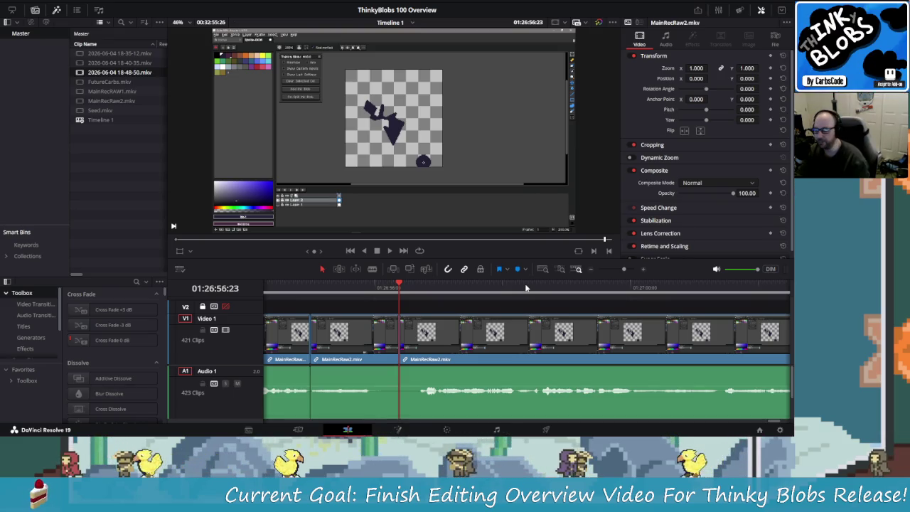
Step: Blade both ends of a short unwanted piece and ripple-delete it
key(/)
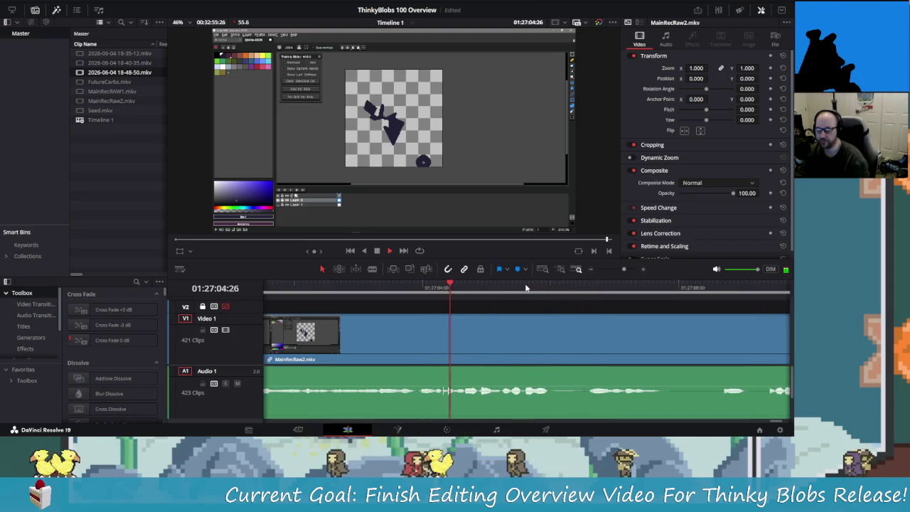
key(space)
key(ctrl+b)
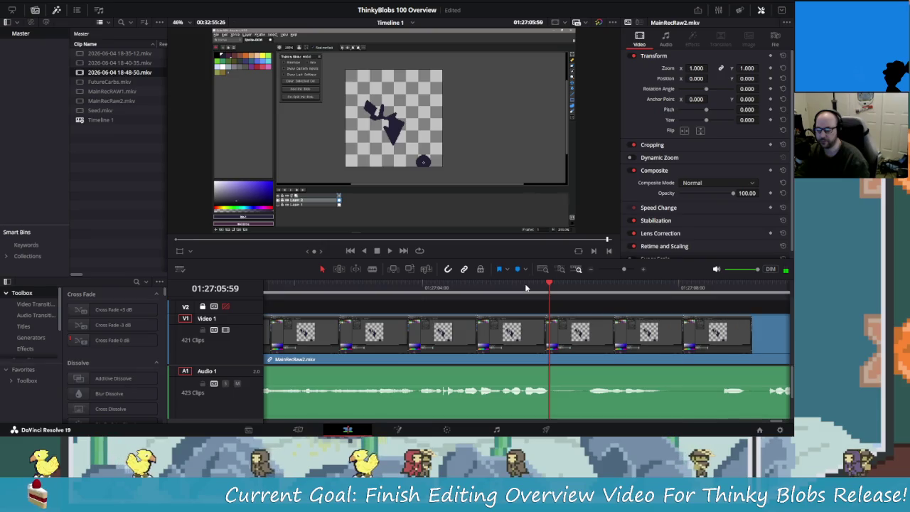
key(space)
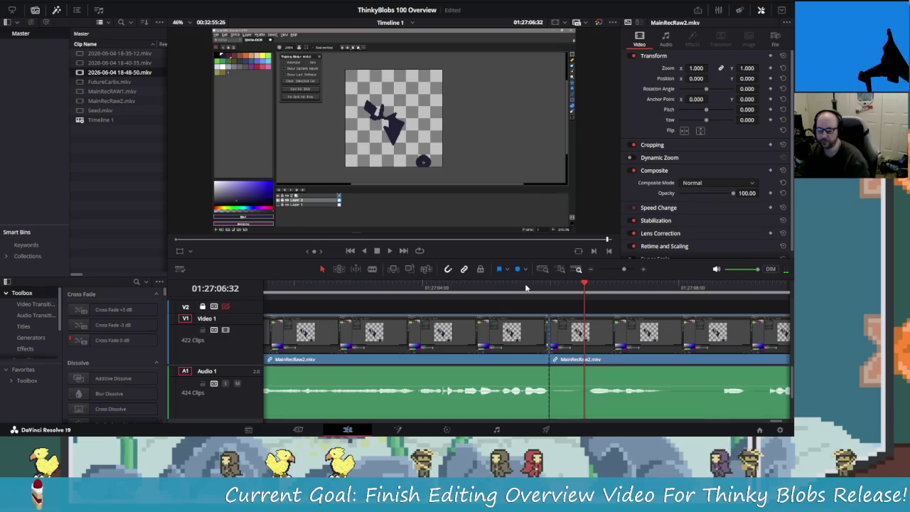
key(space)
key(ctrl+b)
key(shift+v)
key(Delete)
key(space)
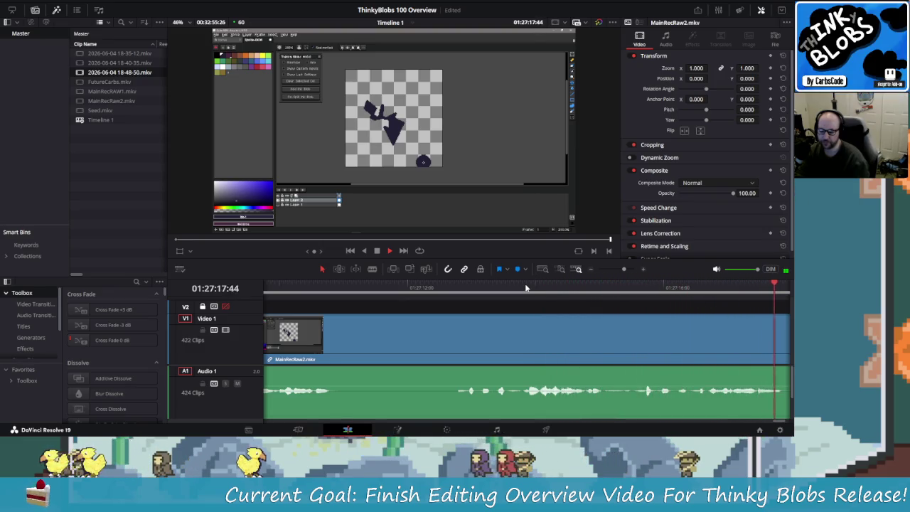
Step: Replay the passage around the next pause and add a split there
key(j)
key(j)
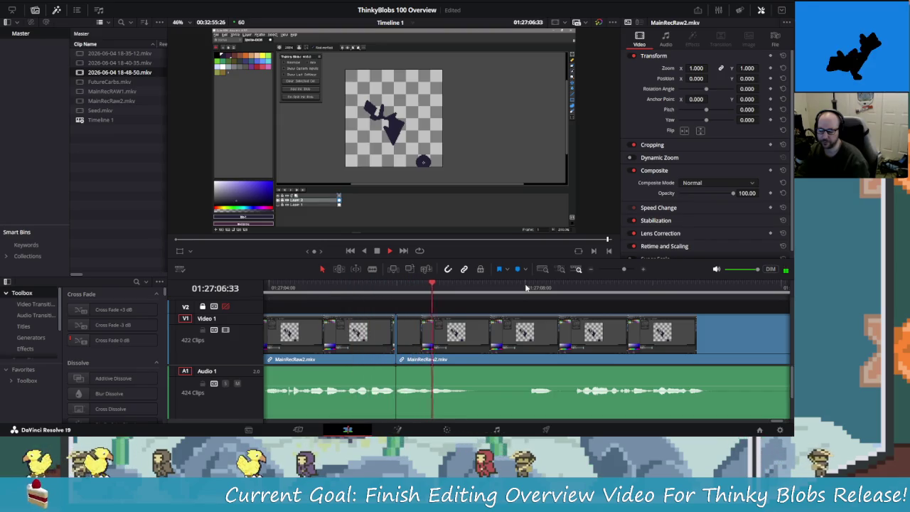
key(j)
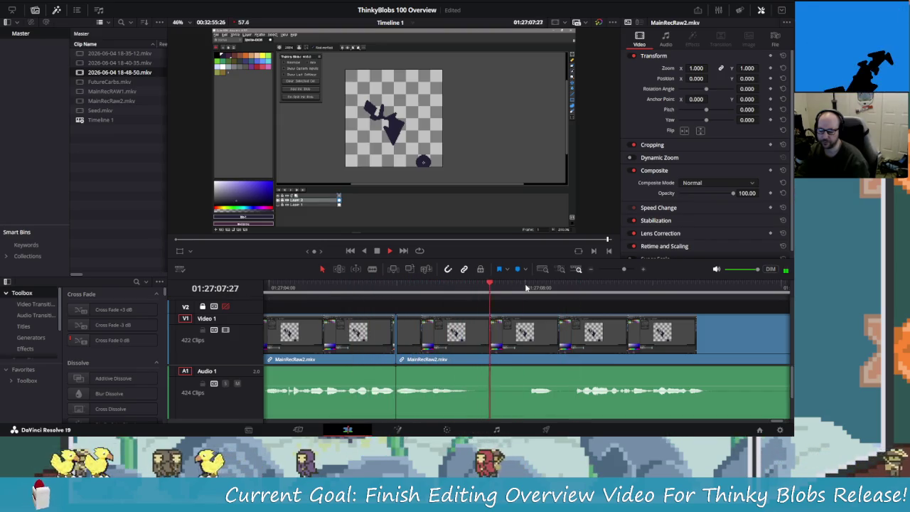
key(j)
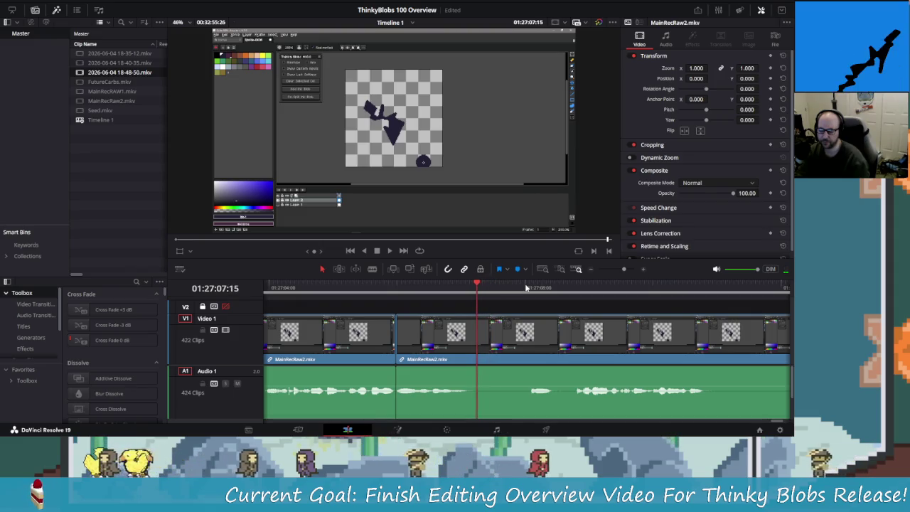
key(ctrl+b)
key(l)
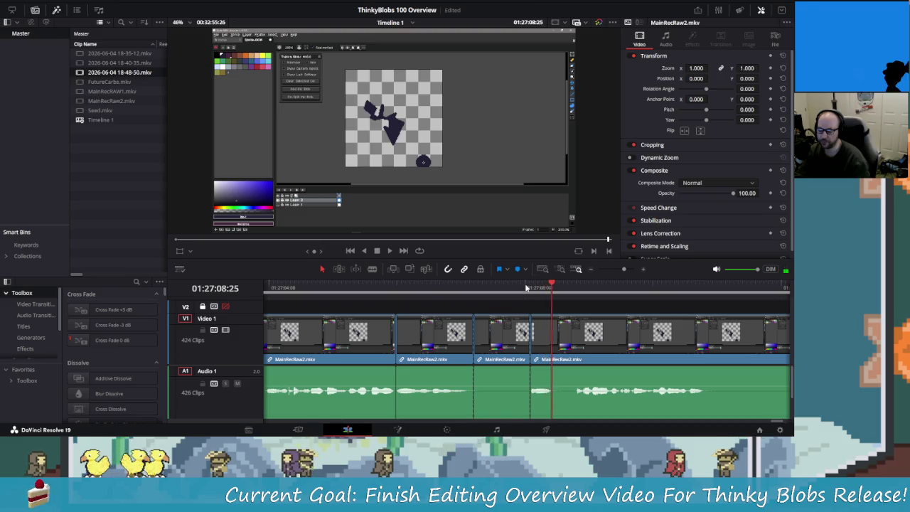
Step: Split the MainRecRaw2 footage twice and ripple-delete two short unwanted pieces
key(ctrl+b)
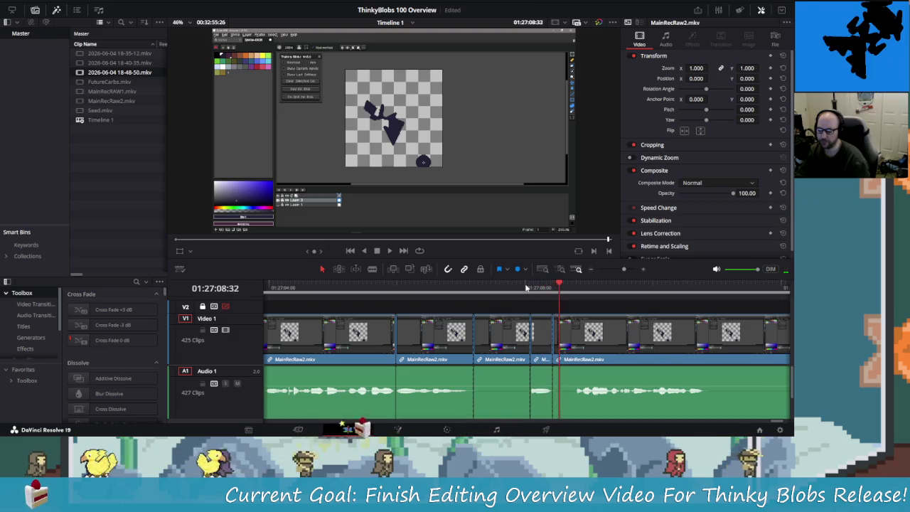
key(Left)
key(Left)
key(Left)
key(ctrl+b)
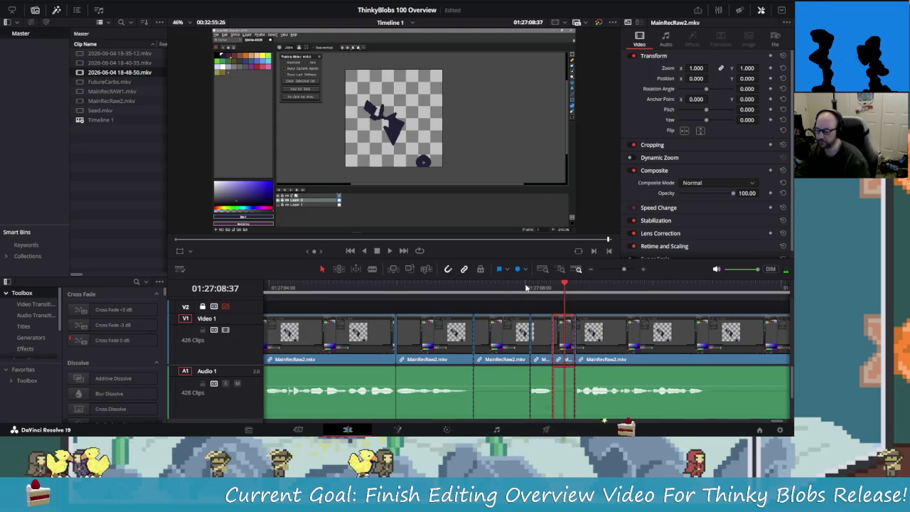
key(Delete)
key(shift+Left)
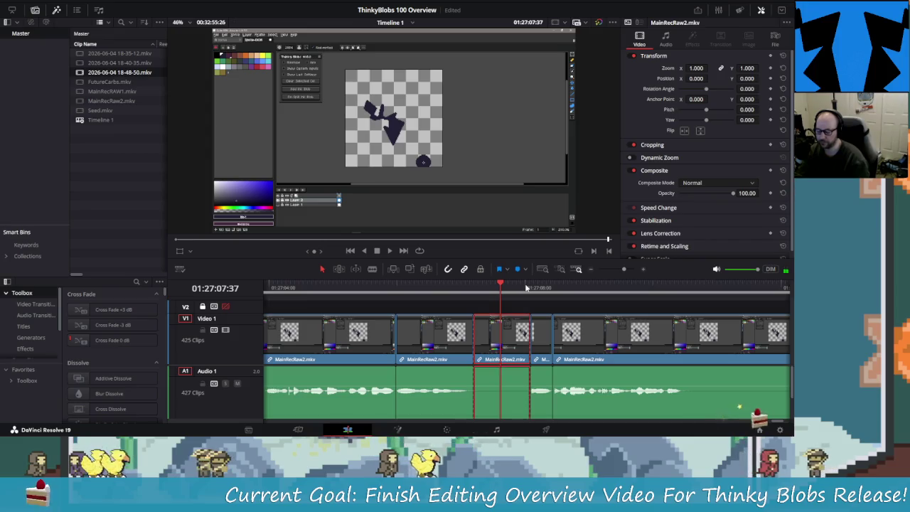
key(Delete)
key(shift+Left)
Step: Replay the edit, then blade out another unwanted MainRecRaw2 stretch and close the gap
key(space)
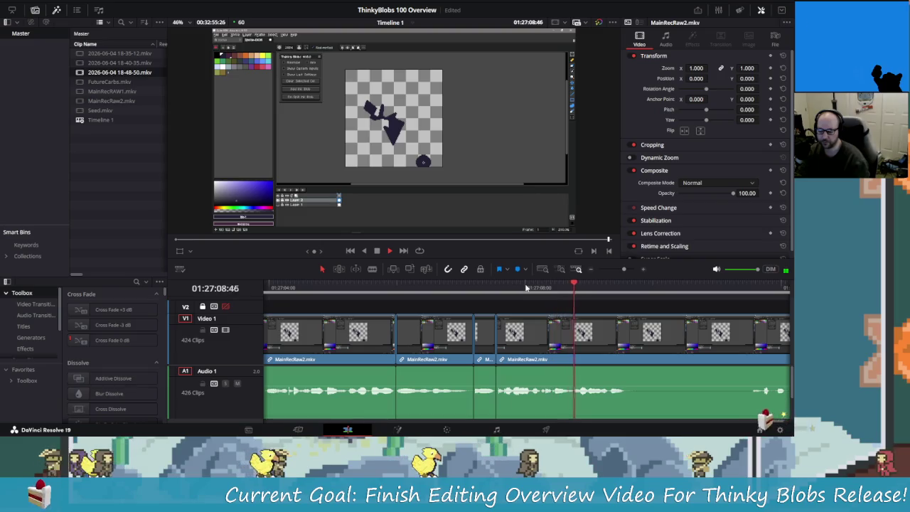
key(shift+Left)
key(shift+Left)
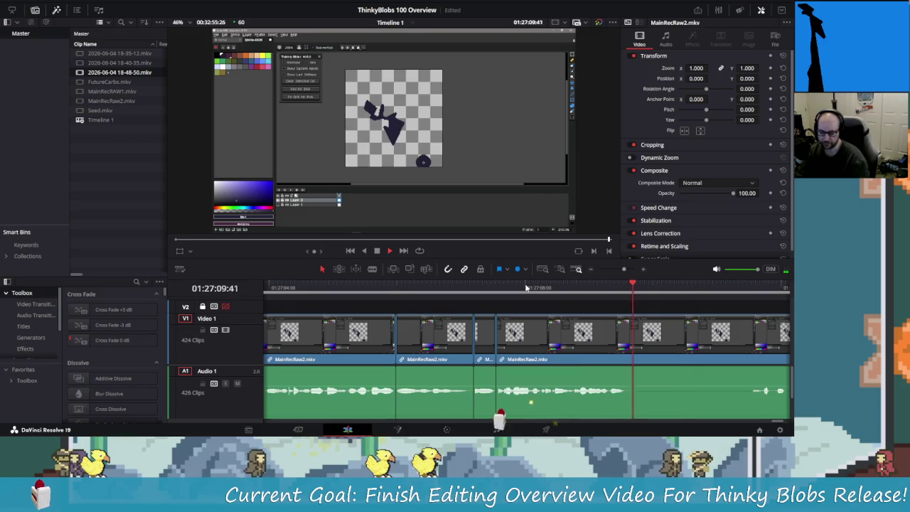
key(shift+Left)
key(ctrl+b)
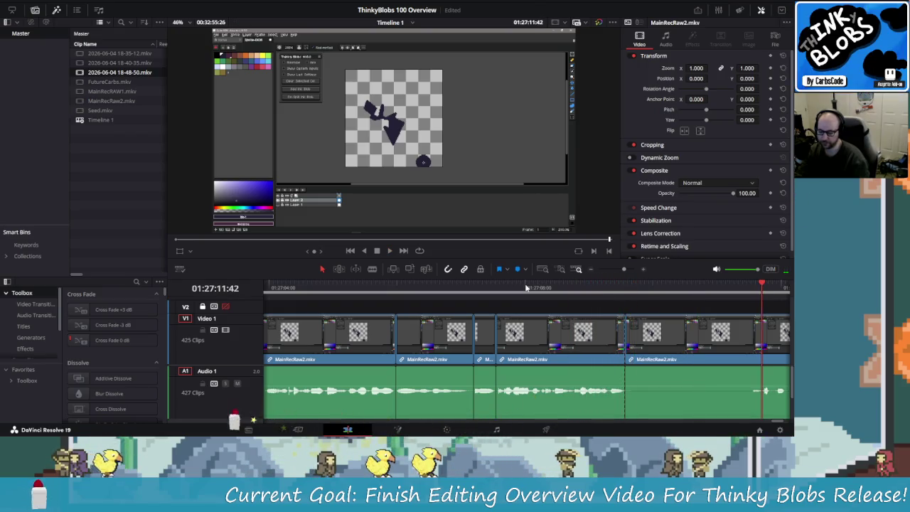
key(ctrl+b)
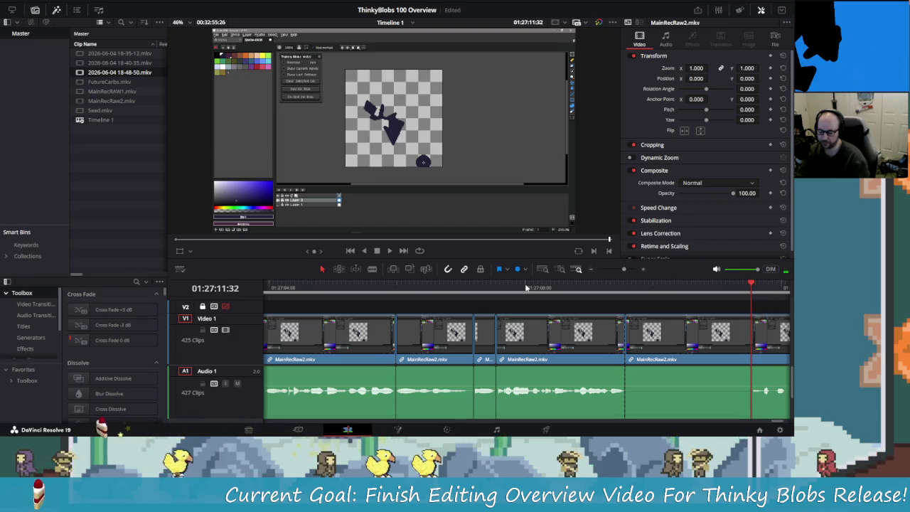
key(shift+v)
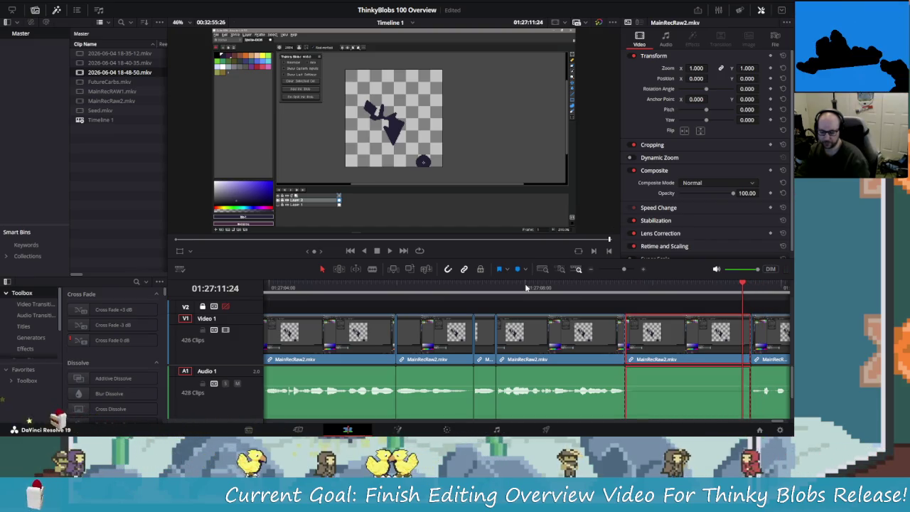
key(Delete)
Step: Review the footage and cut the last clip at the end of the wanted part
key(space)
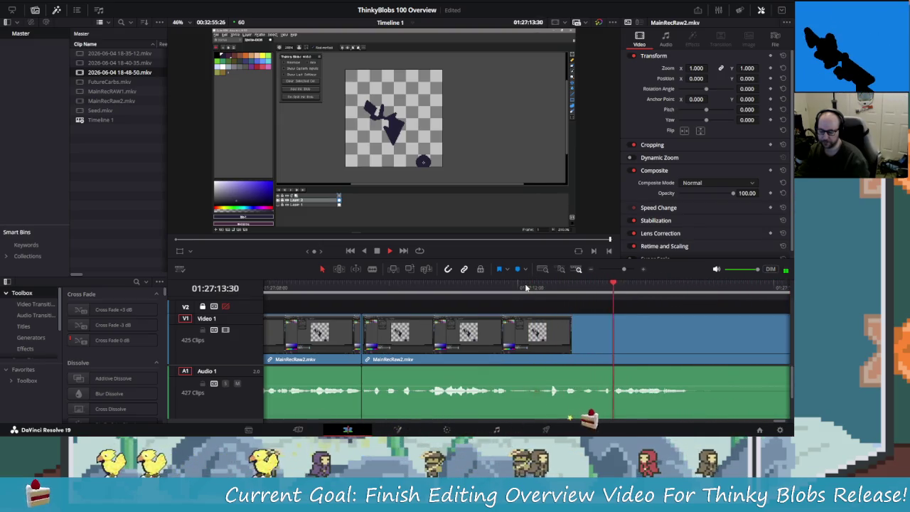
key(space)
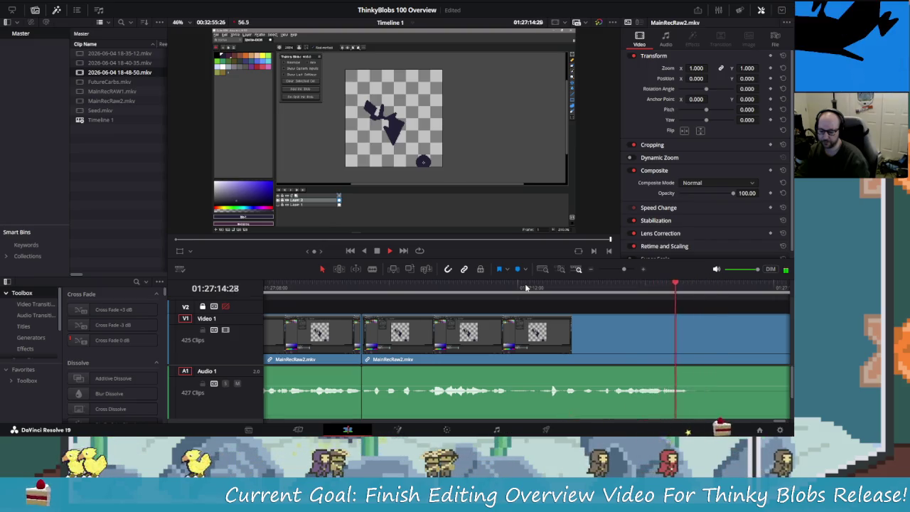
key(ctrl+b)
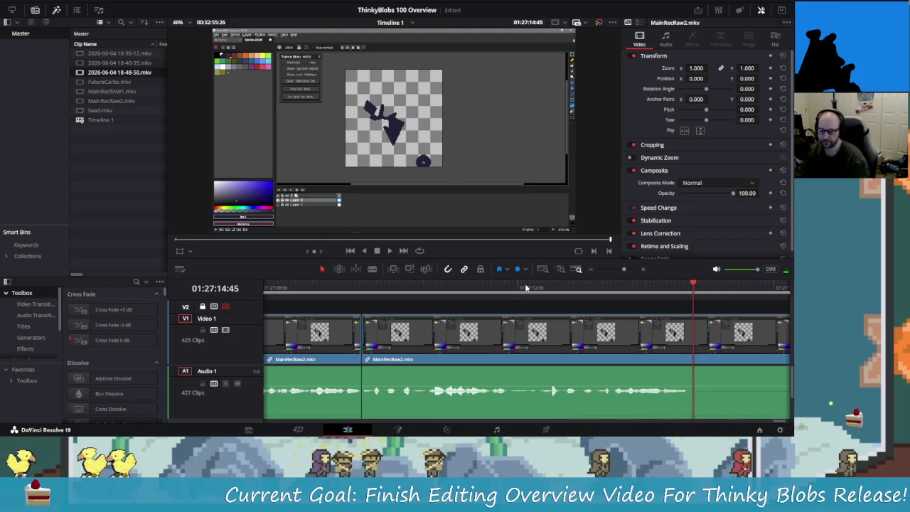
key(space)
key(shift+Right)
key(shift+Right)
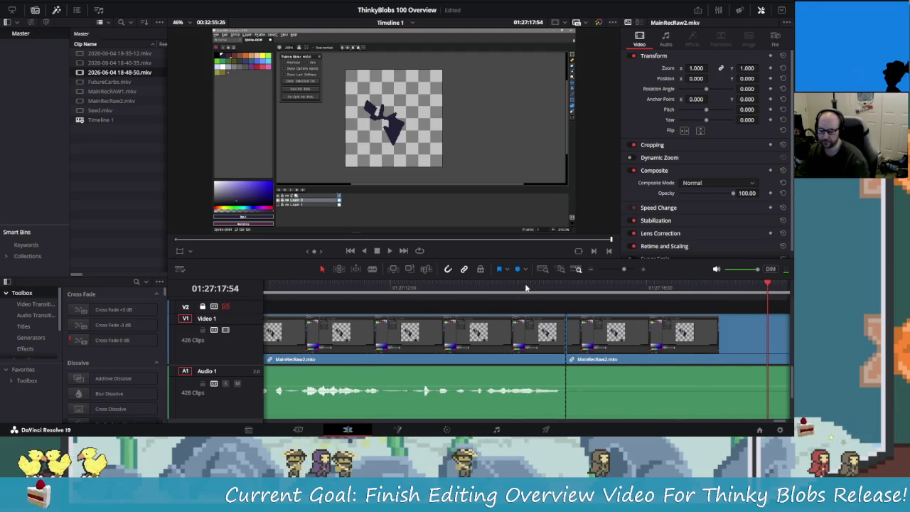
key(shift+Right)
key(shift+Right)
key(shift+Right)
key(shift+Left)
key(shift+Left)
key(shift+Left)
key(shift+Left)
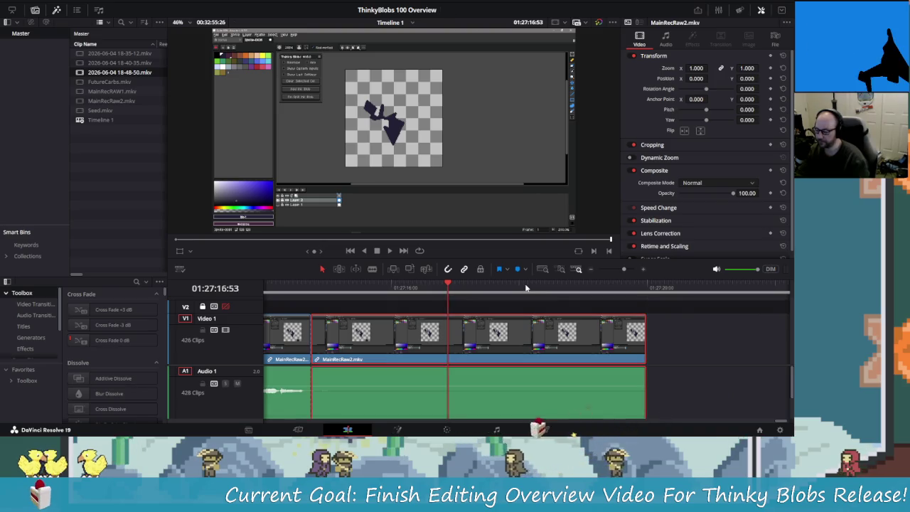
Step: Delete the unwanted final clip and save the project
key(Delete)
key(shift+Left)
key(shift+Left)
key(shift+Left)
key(shift+Right)
key(shift+Right)
key(shift+Right)
key(shift+Right)
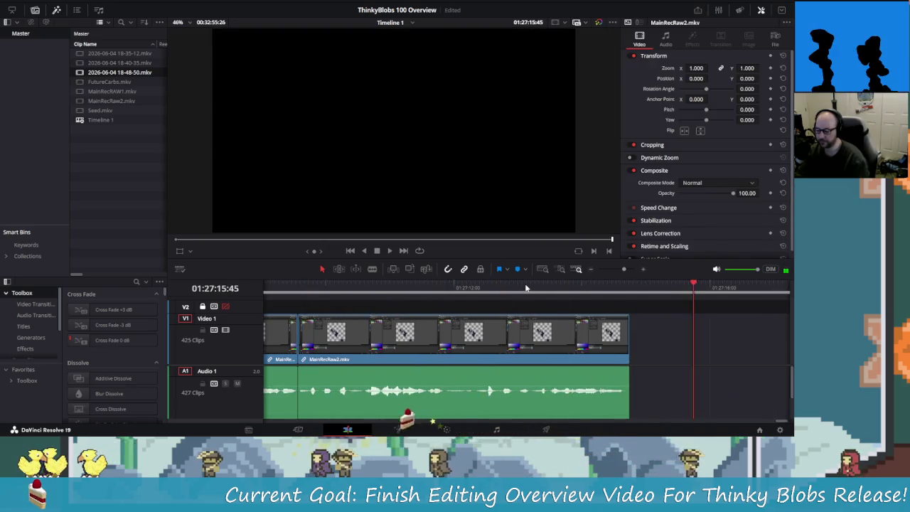
key(shift+Left)
key(ctrl+s)
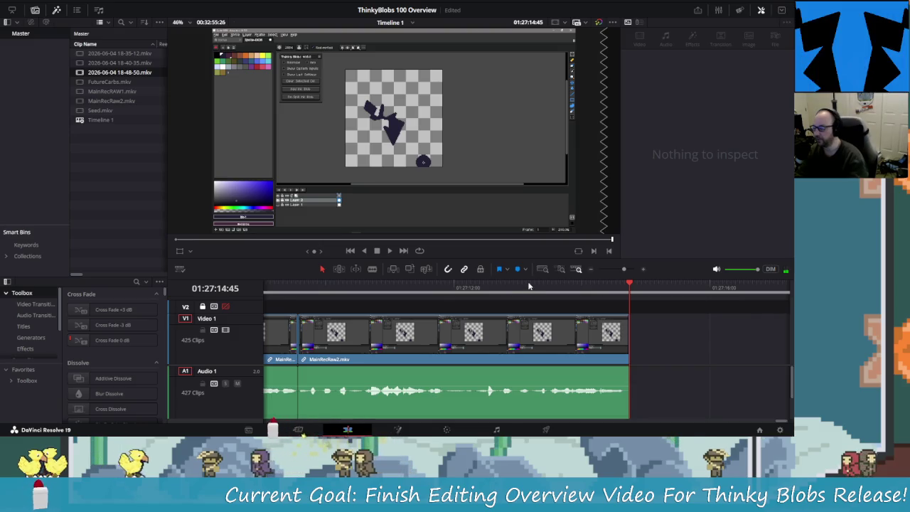
click(117, 72)
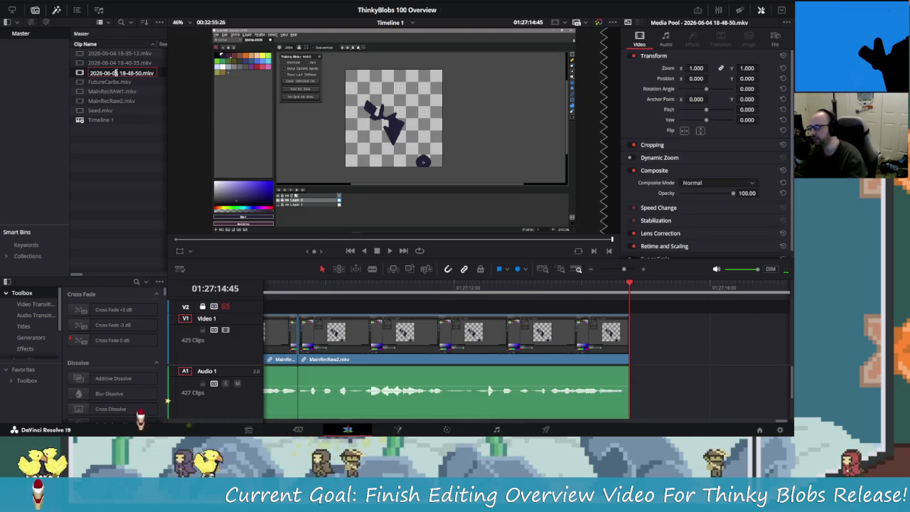
double_click(117, 73)
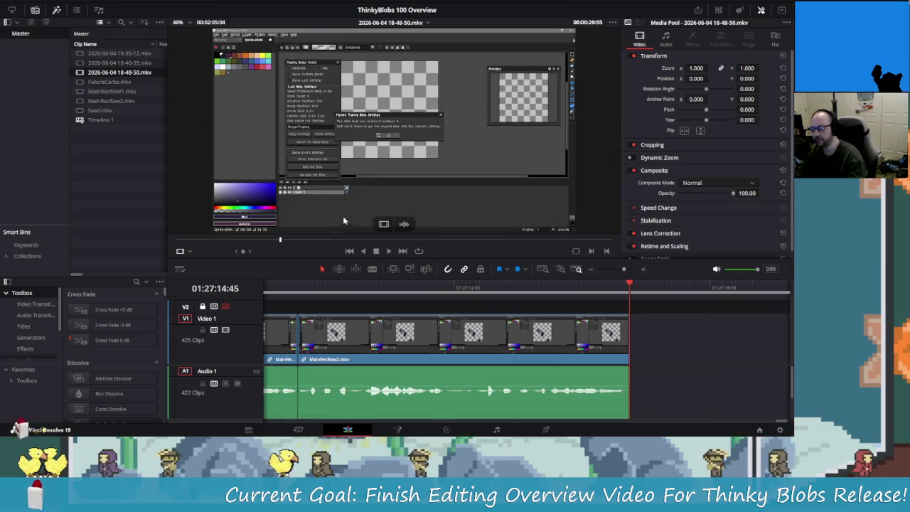
click(557, 239)
drag(561, 240, 602, 240)
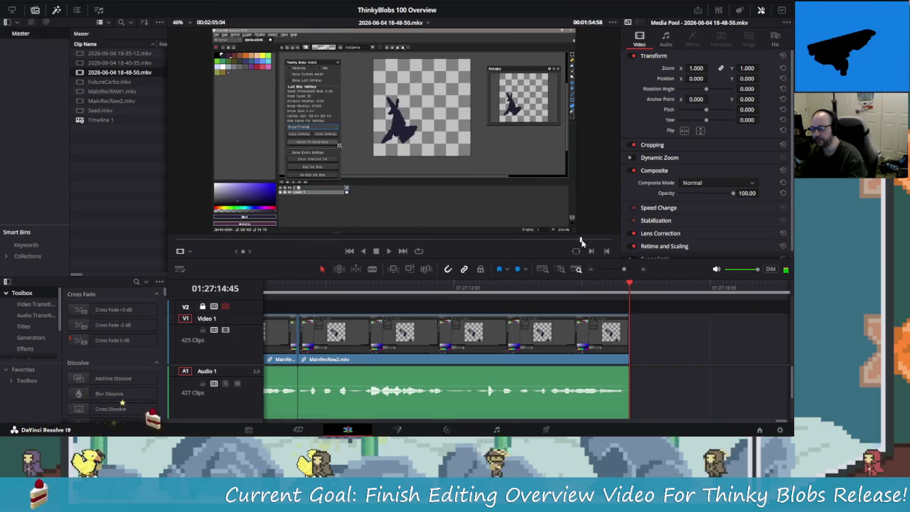
key(space)
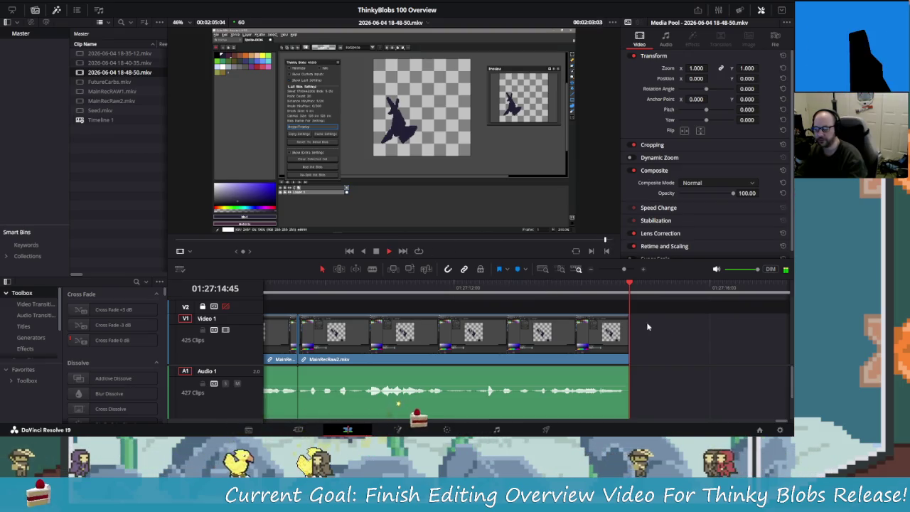
click(381, 253)
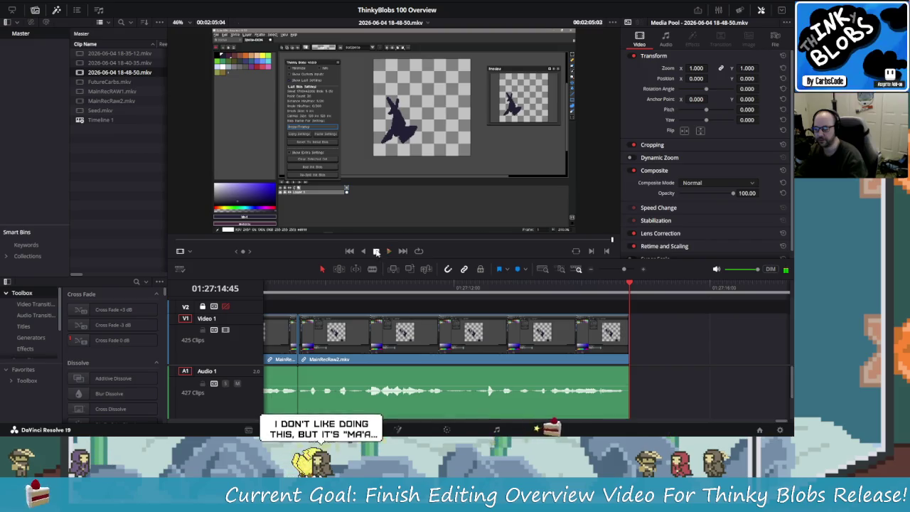
drag(609, 239, 599, 240)
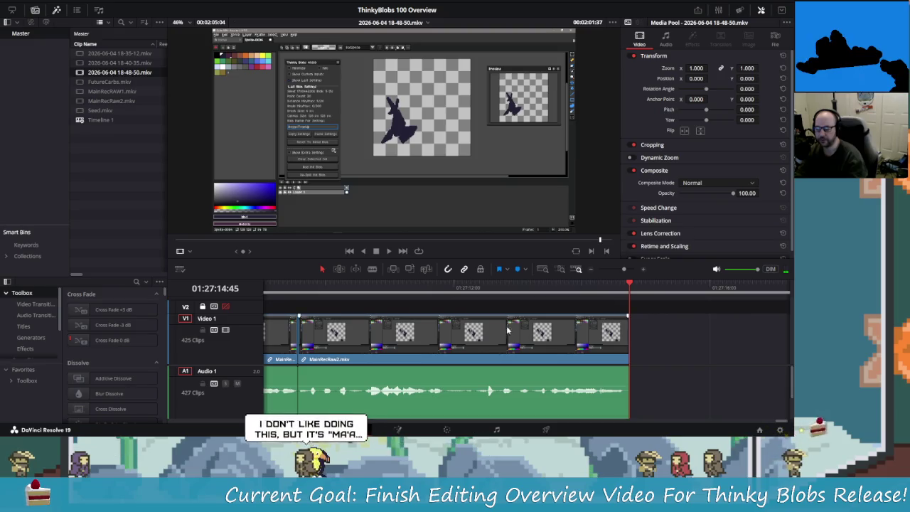
drag(600, 240, 595, 241)
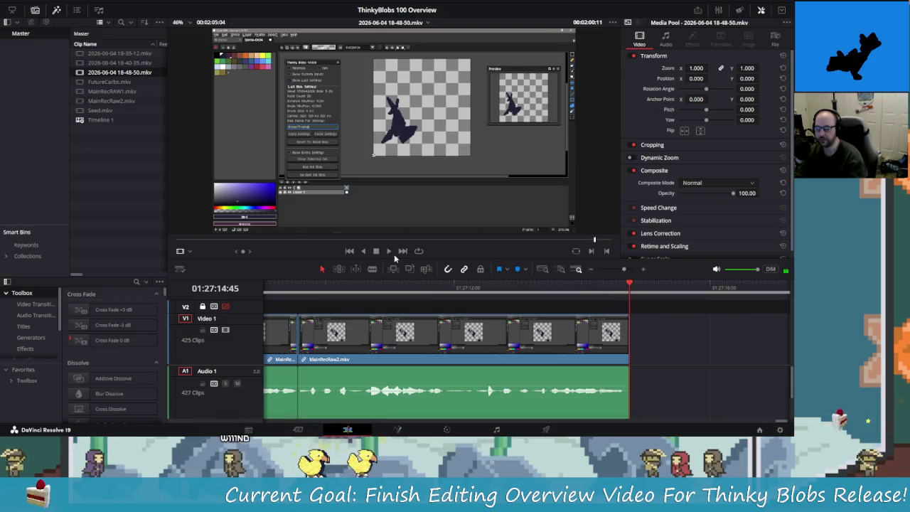
Step: Mark a roughly six-second section and append it to Video 1 after the timeline's end
click(390, 252)
click(376, 251)
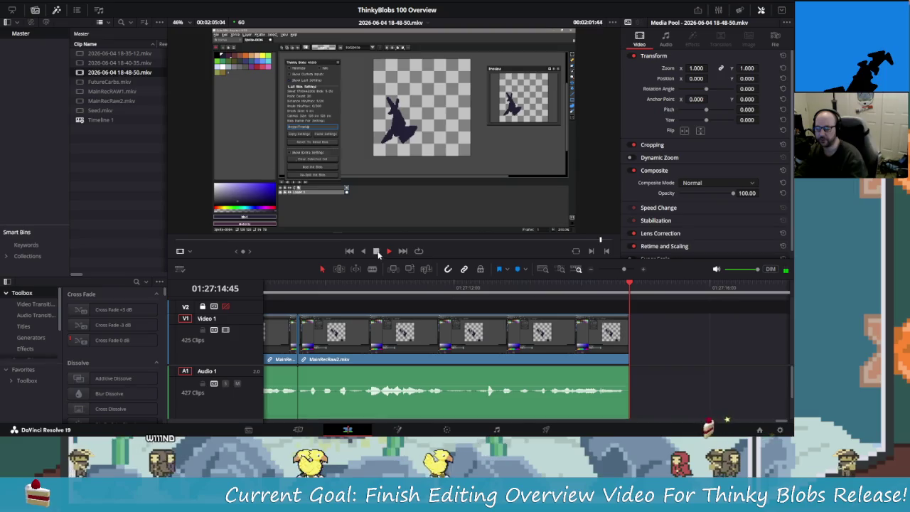
click(598, 242)
drag(599, 242, 587, 241)
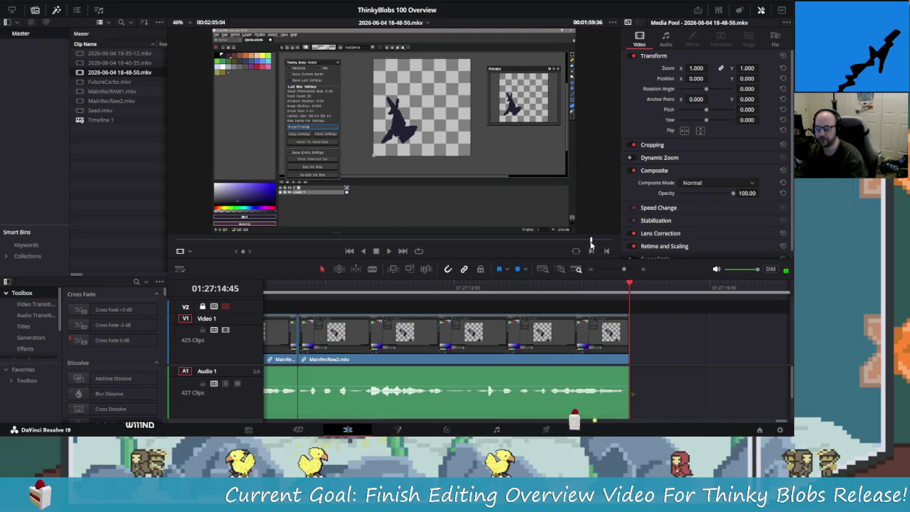
click(388, 252)
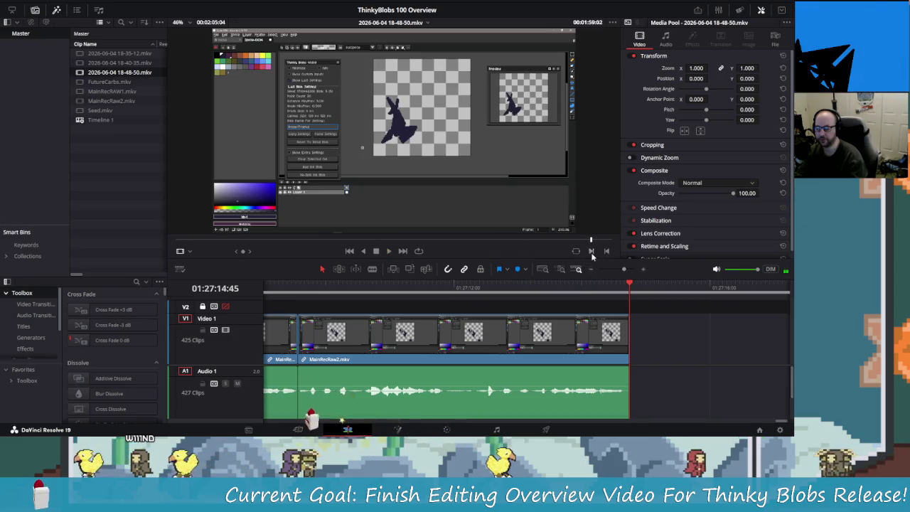
key(i)
mouse_move(445, 176)
mouse_down()
mouse_move(648, 348)
mouse_move(635, 345)
mouse_up()
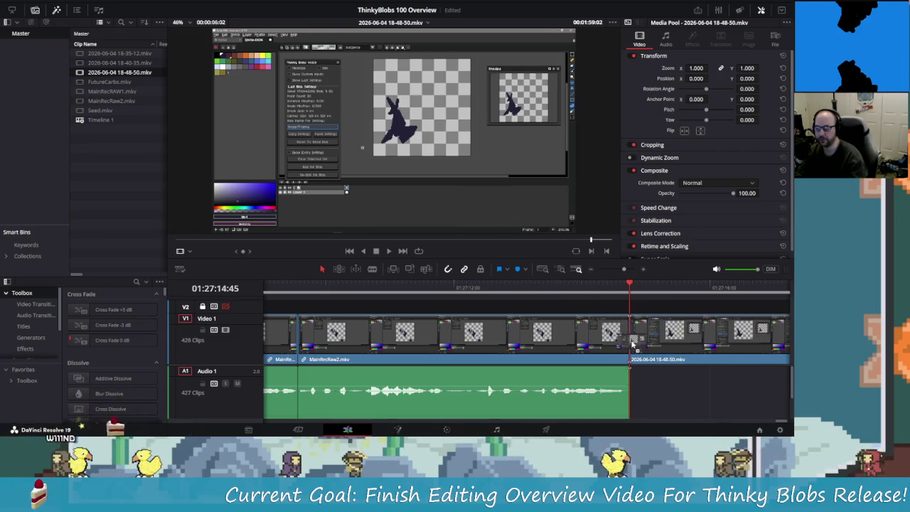
Step: Drop the 18-48-50 recording's audio onto Audio 1 beneath its video at the playhead
key(q)
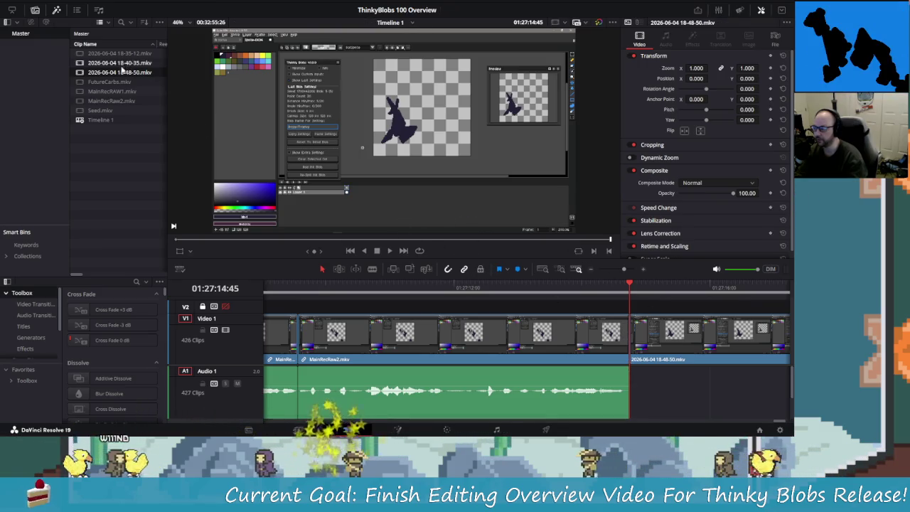
key(q)
drag(404, 225, 636, 402)
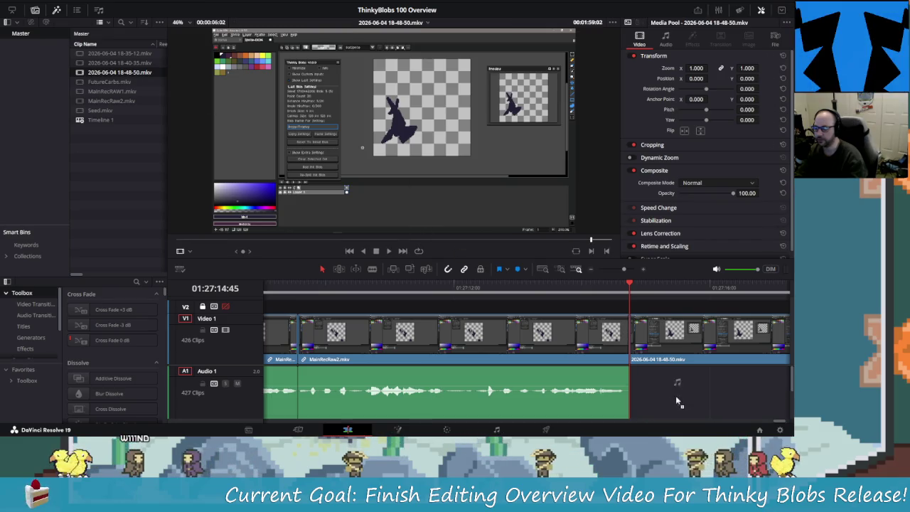
key(q)
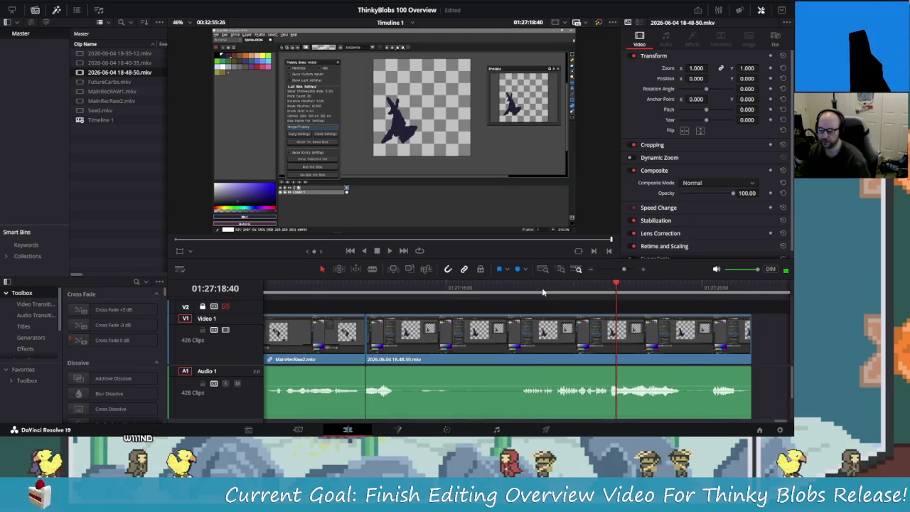
Step: Split the appended 18-48-50 clip just after its start and delete the opening piece, leaving a gap
click(543, 291)
key(shift+Left)
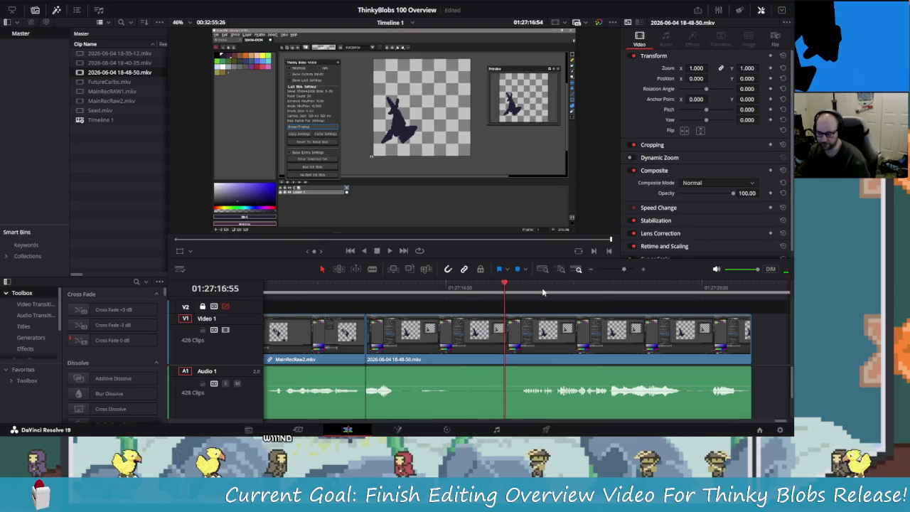
key(shift+Left)
key(shift+Left)
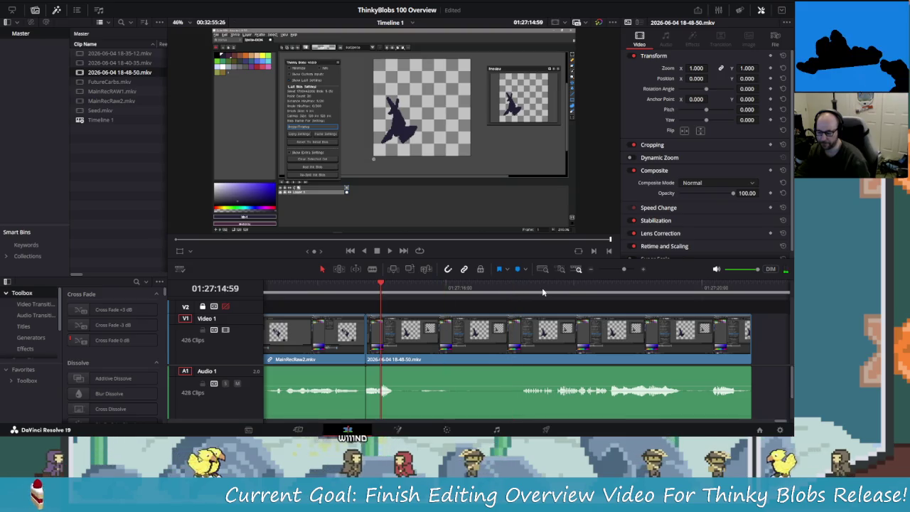
key(space)
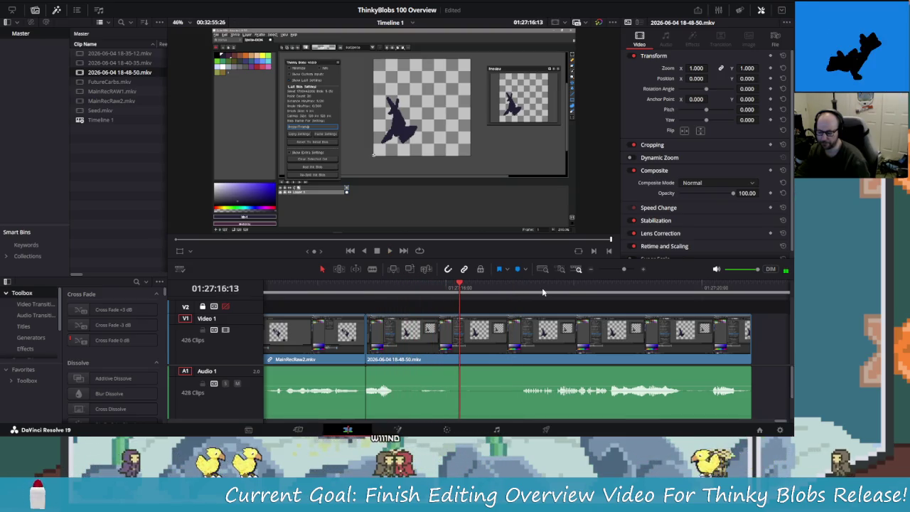
key(shift+Right)
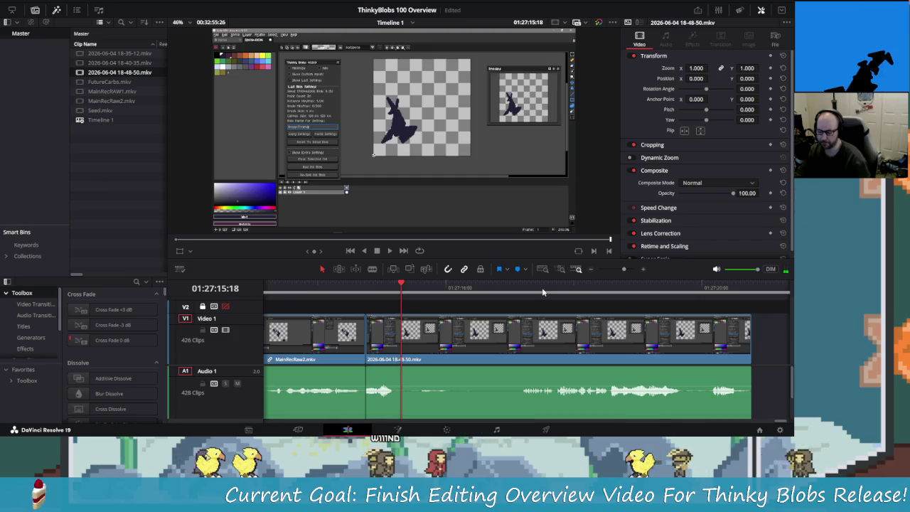
key(space)
key(Left)
key(Left)
key(Left)
key(ctrl+b)
key(Left)
key(Left)
key(Left)
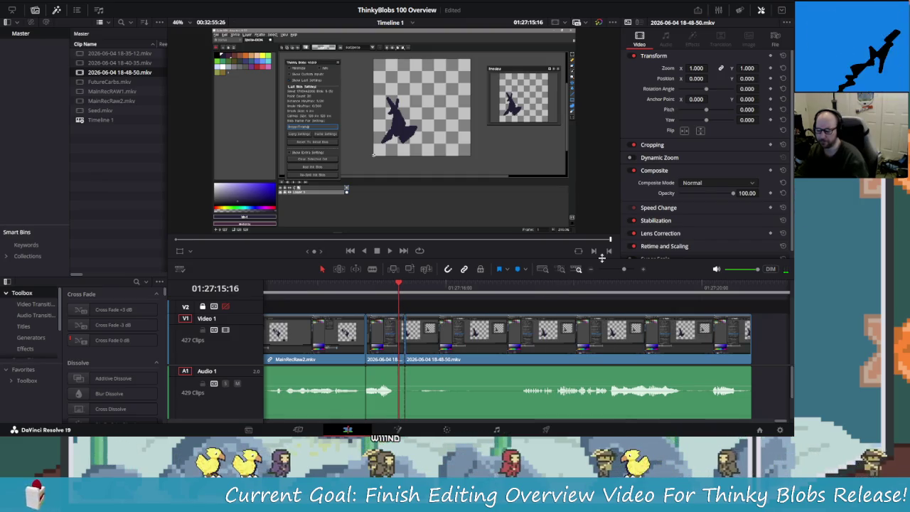
click(385, 344)
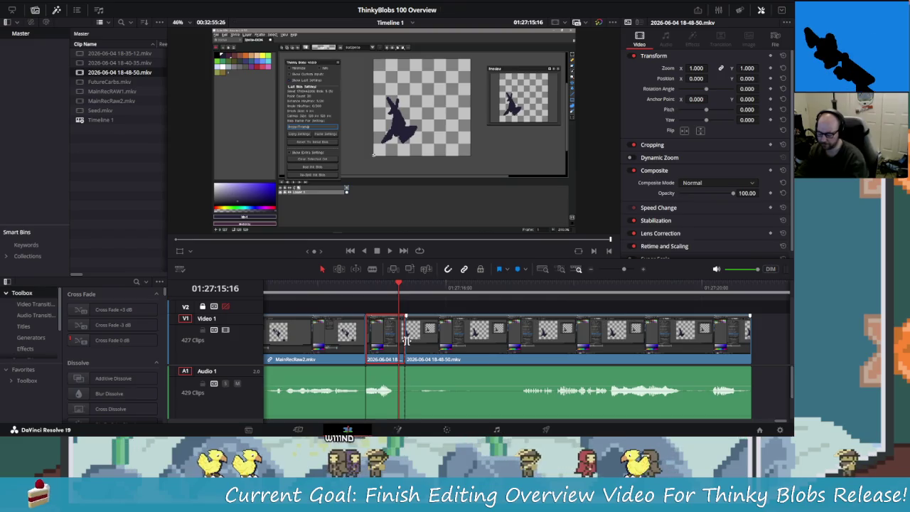
key(BackSpace)
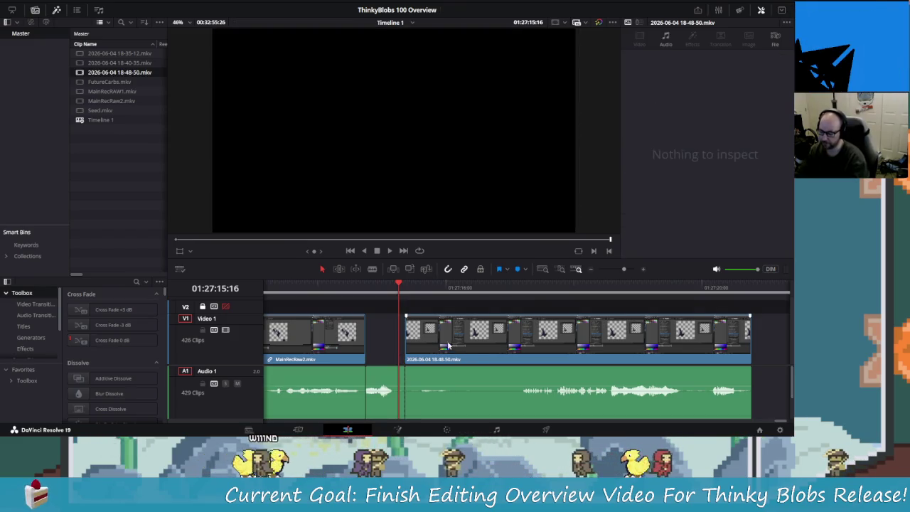
Step: Delete the remaining 18-48-50 video, slide its audio left, and replay the recording's tail
key(BackSpace)
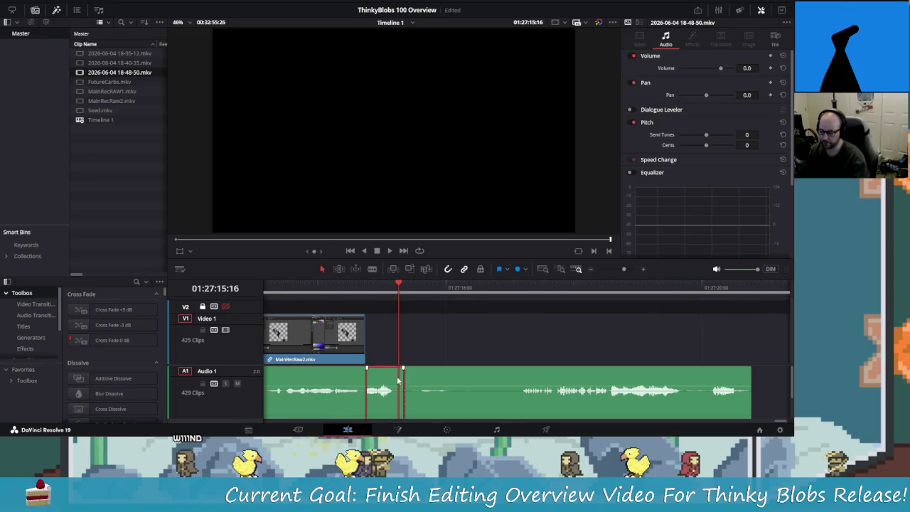
drag(459, 374, 422, 378)
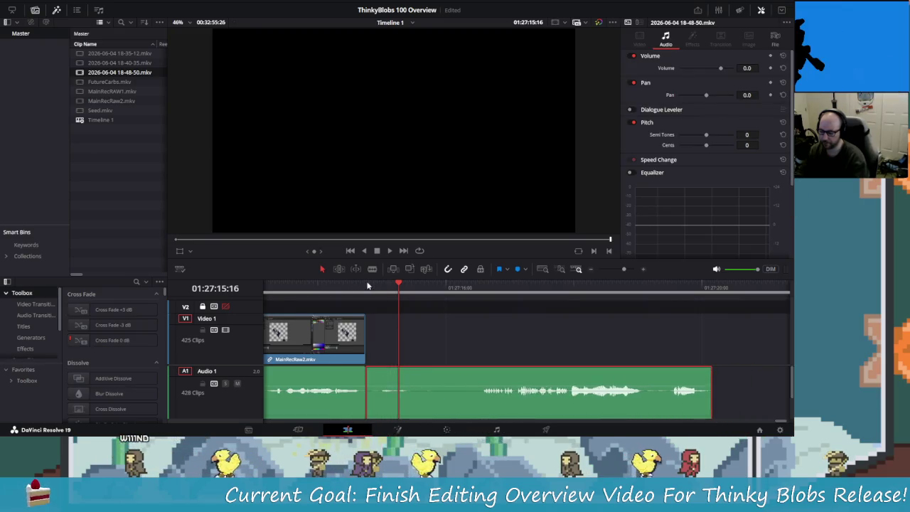
click(329, 288)
key(space)
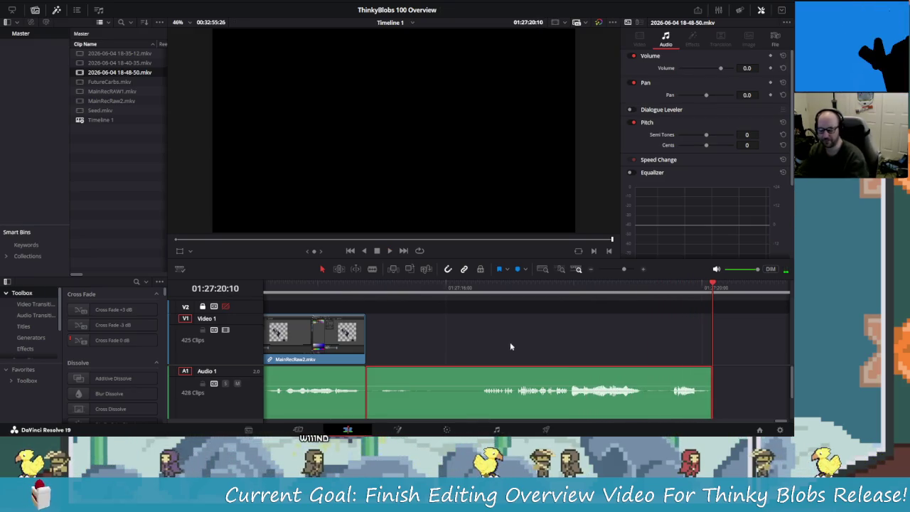
key(Left)
key(Left)
key(Left)
mouse_move(708, 279)
mouse_down()
mouse_move(288, 290)
mouse_move(445, 293)
mouse_up()
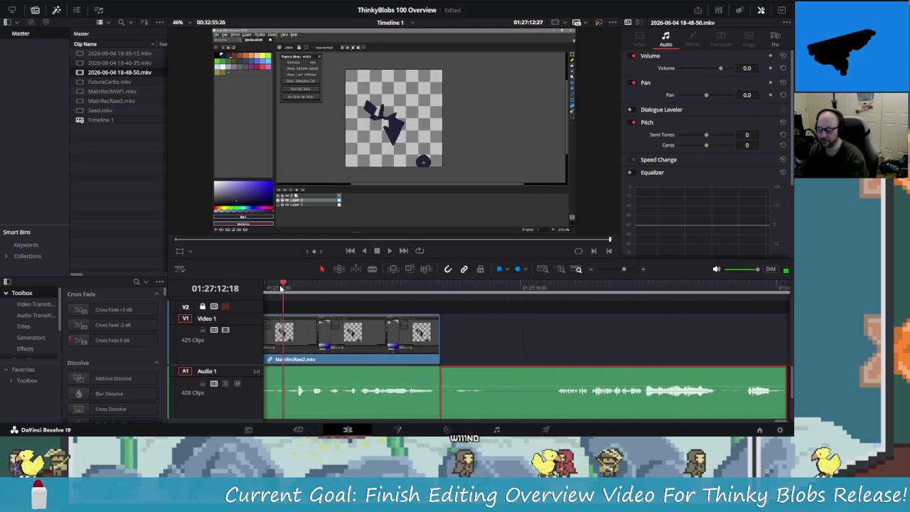
Step: Blade both ends of an unwanted MainRecRaw2.mkv stretch, ripple-delete it, and replay across the cut
key(space)
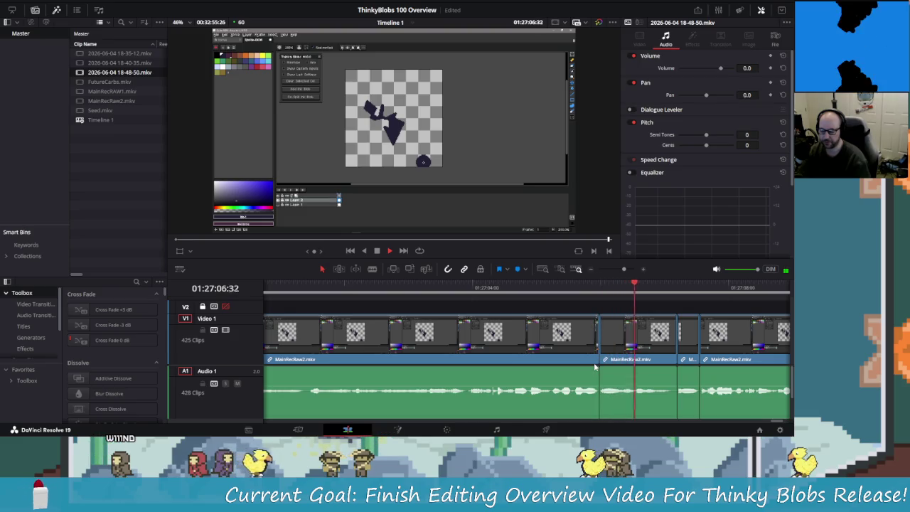
key(shift+Left)
key(shift+Left)
key(shift+Left)
key(shift+Left)
key(shift+Left)
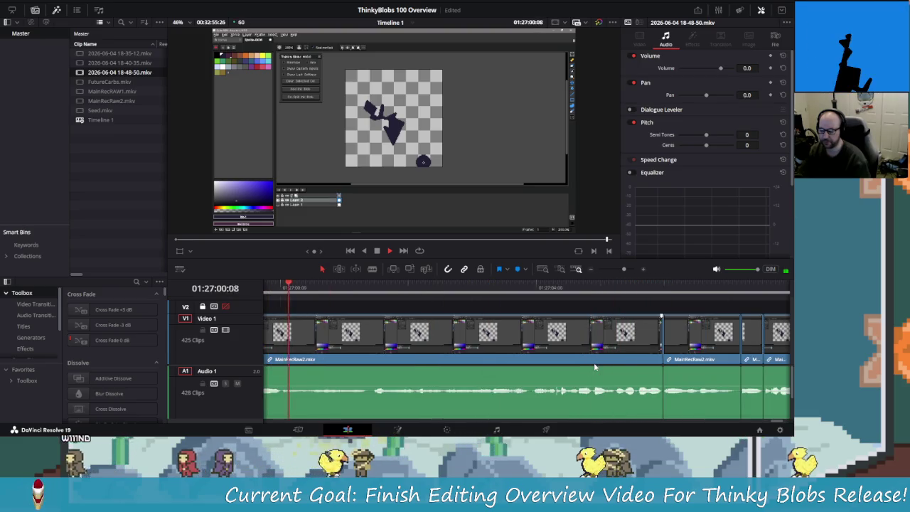
key(space)
key(Right)
key(Right)
key(Right)
key(ctrl+b)
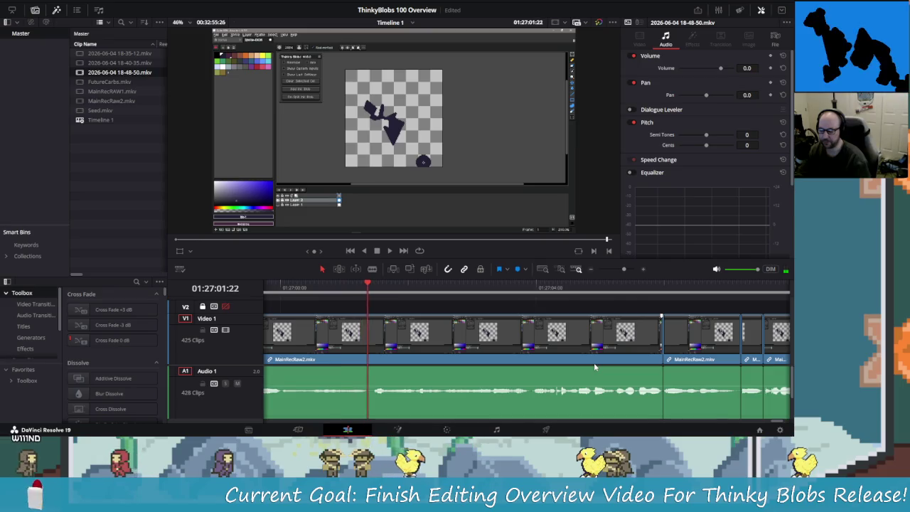
key(Right)
key(Right)
key(Right)
key(shift+Right)
key(shift+Right)
key(shift+Right)
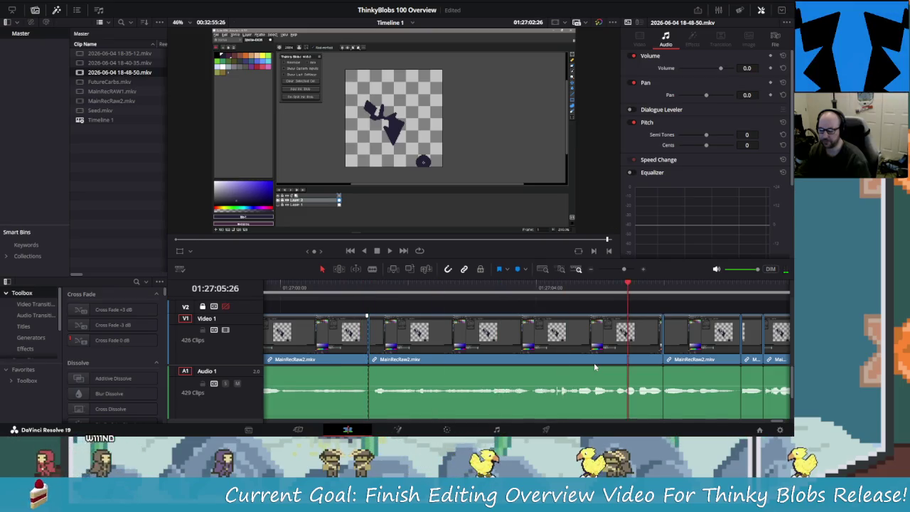
key(shift+Right)
key(shift+Left)
key(shift+Left)
click(595, 367)
key(Delete)
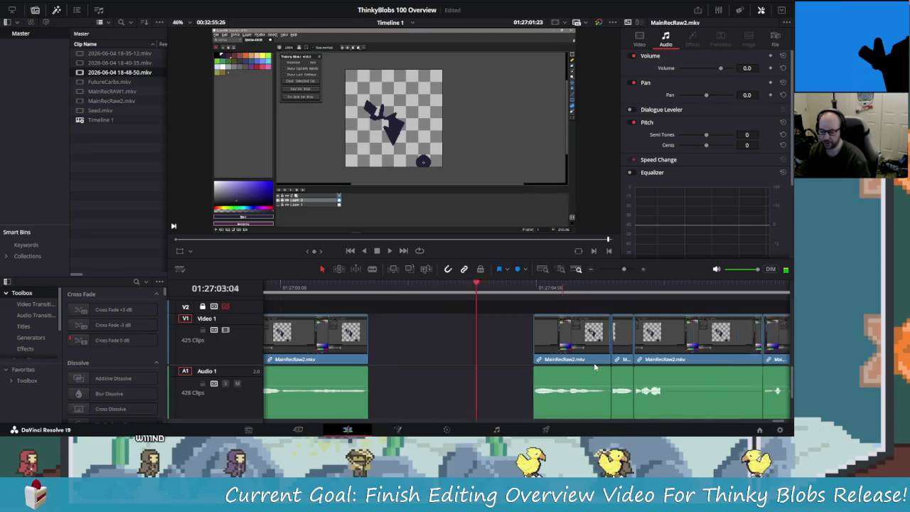
key(shift+Left)
key(shift+Left)
key(shift+Left)
key(space)
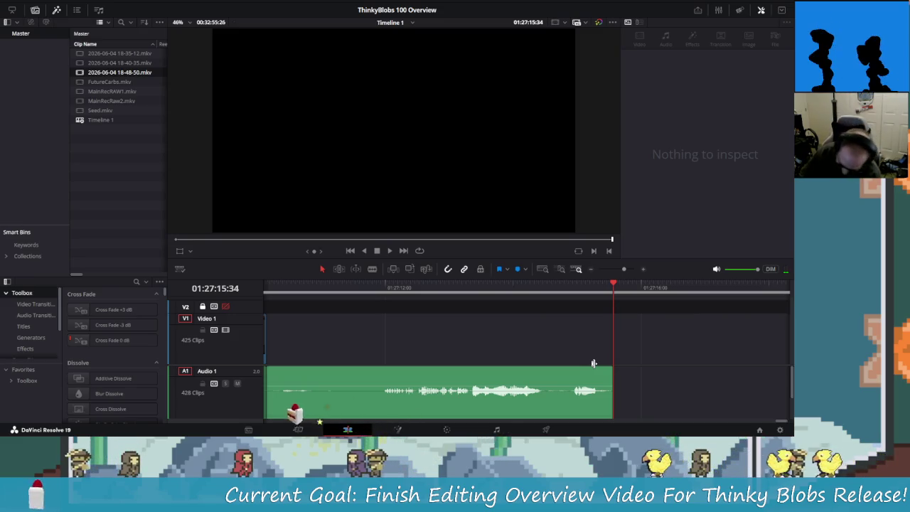
Step: Replay the MainRecRaw2 edit with J/K/L and step onto the cut at 01:26:48:00
click(593, 363)
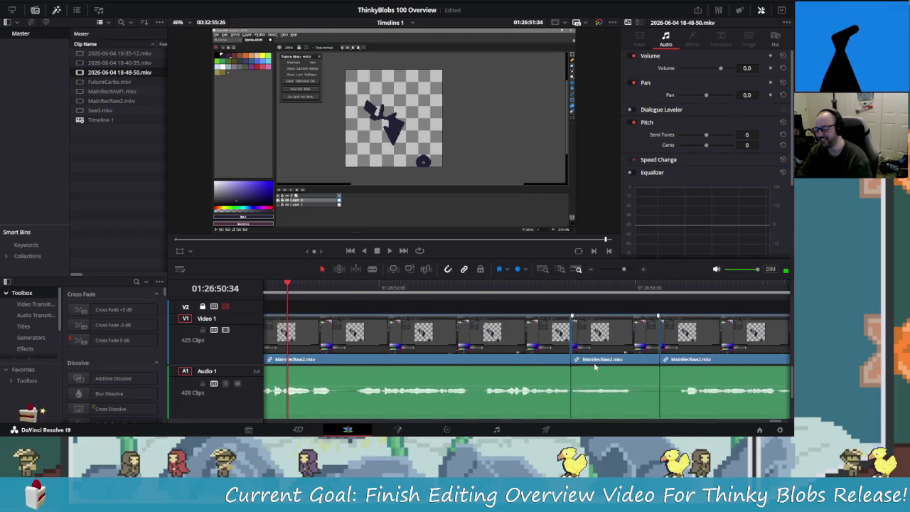
key(l)
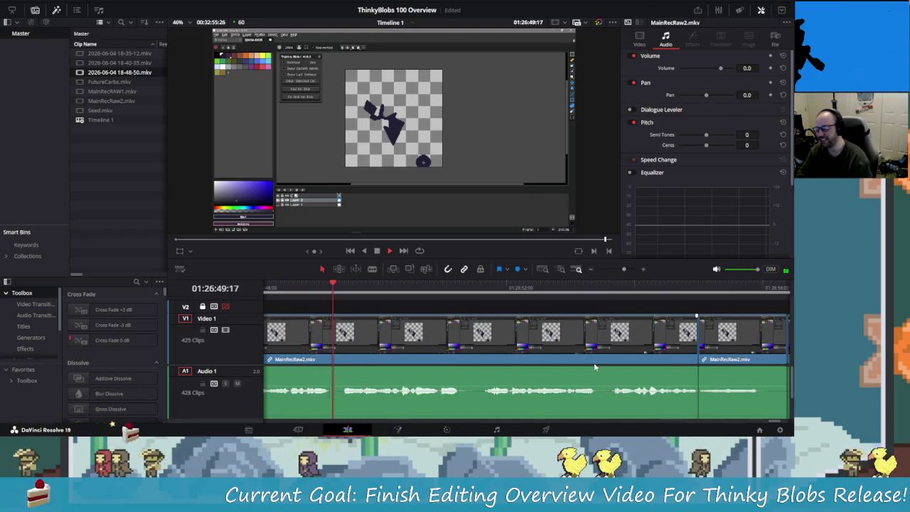
key(j)
key(j)
key(l)
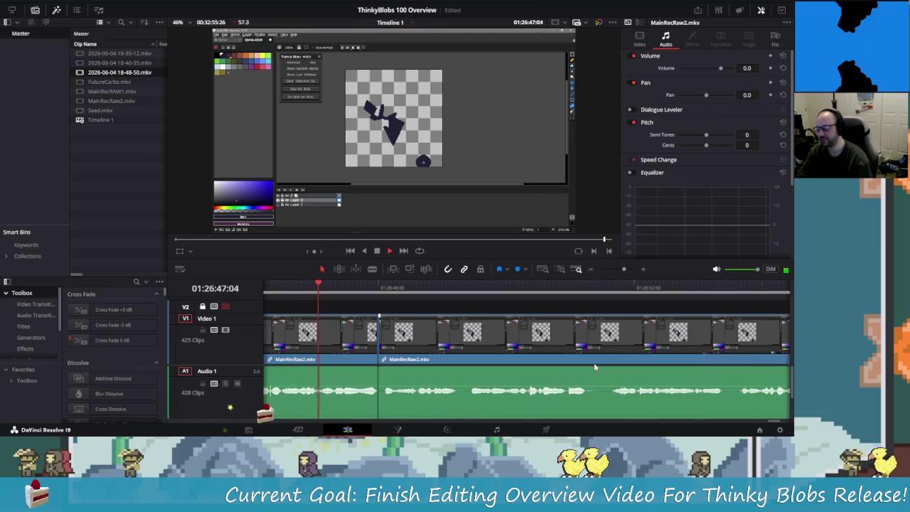
key(j)
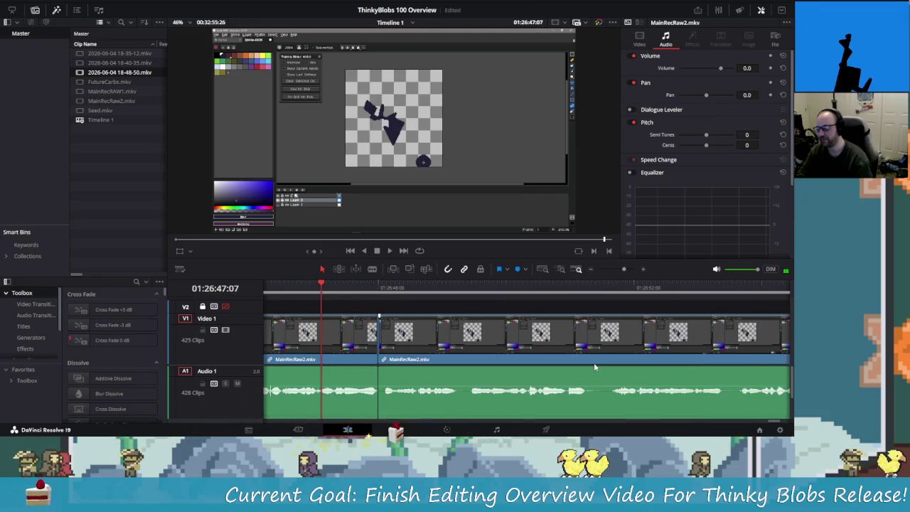
key(k)
key(l)
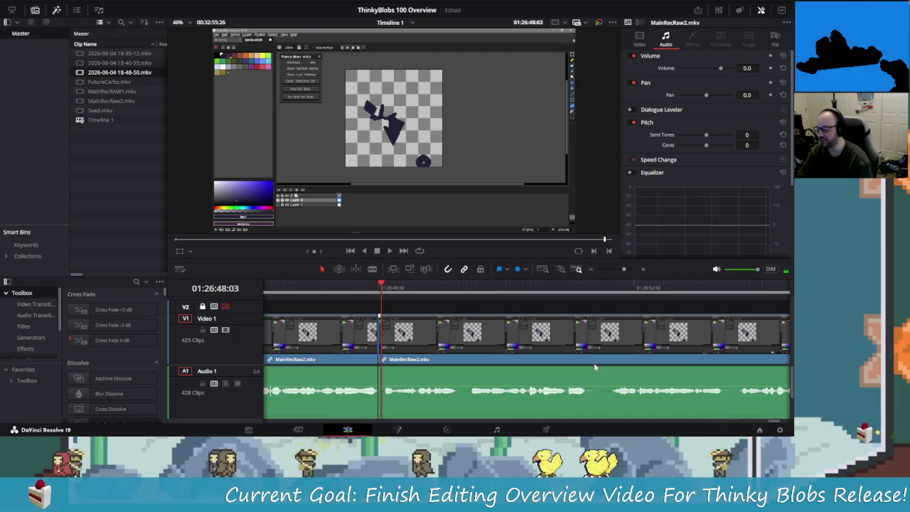
key(Left)
key(Left)
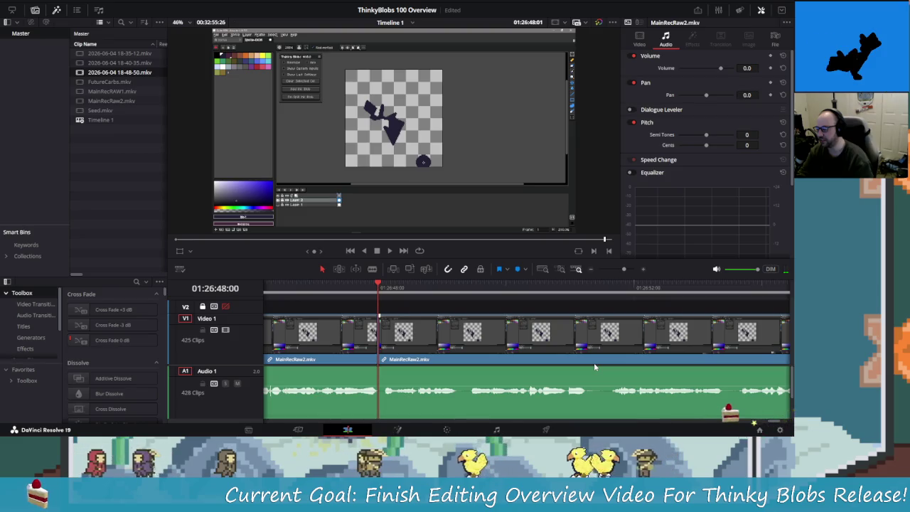
key(Left)
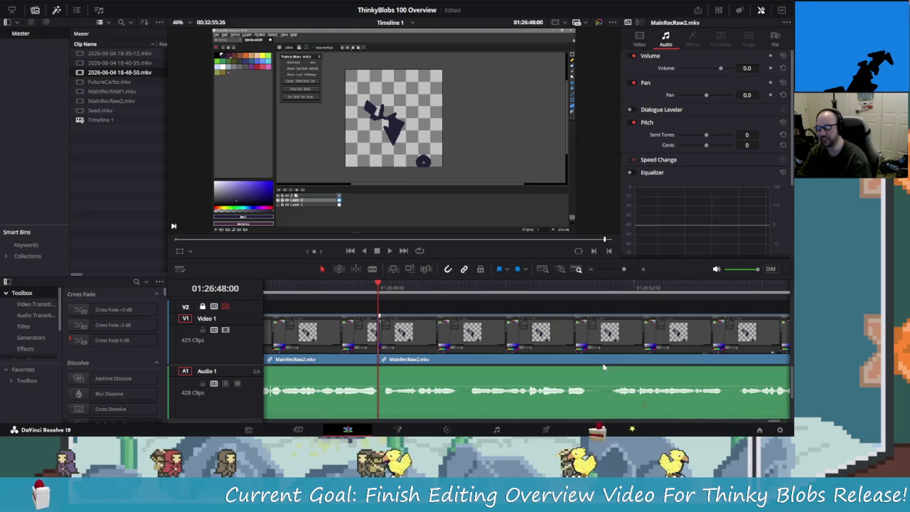
scroll(569, 366, down, 4)
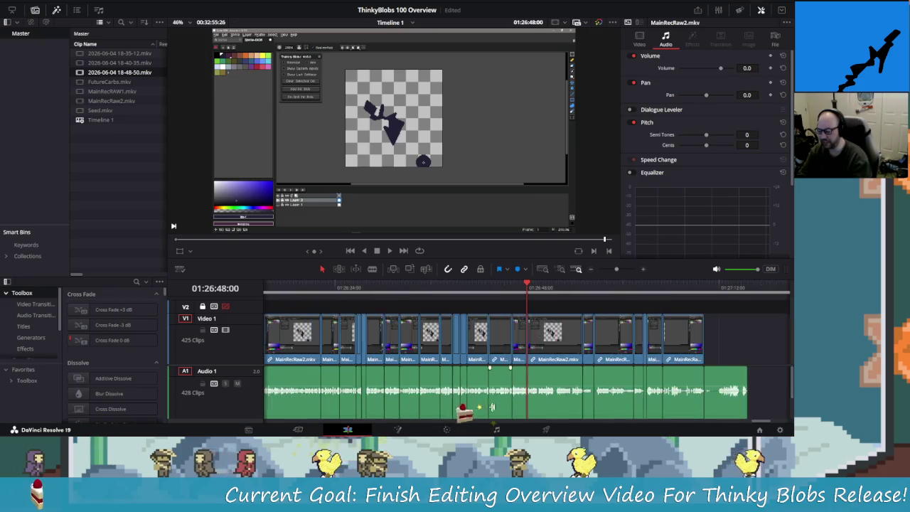
Step: Play the trimmed MainRecRaw2 clips from around 01:26:46, zooming the timeline in while watching
click(638, 285)
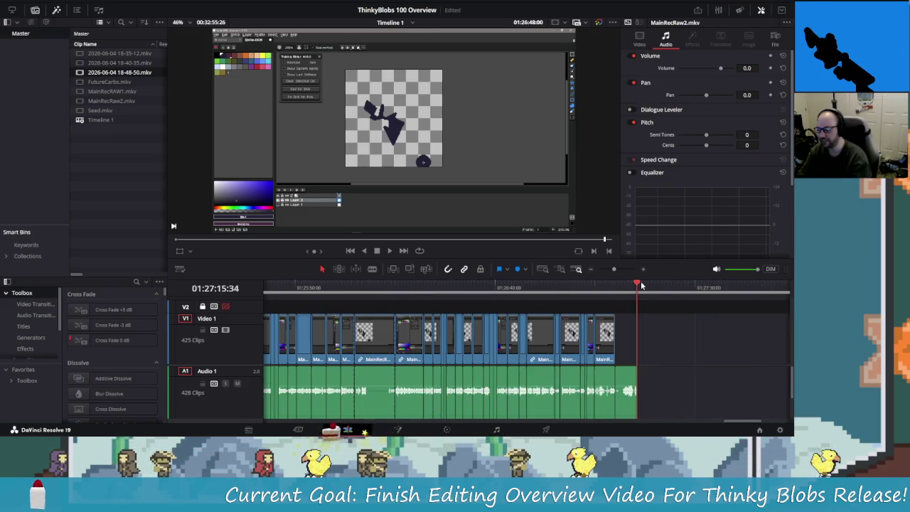
drag(545, 287, 520, 299)
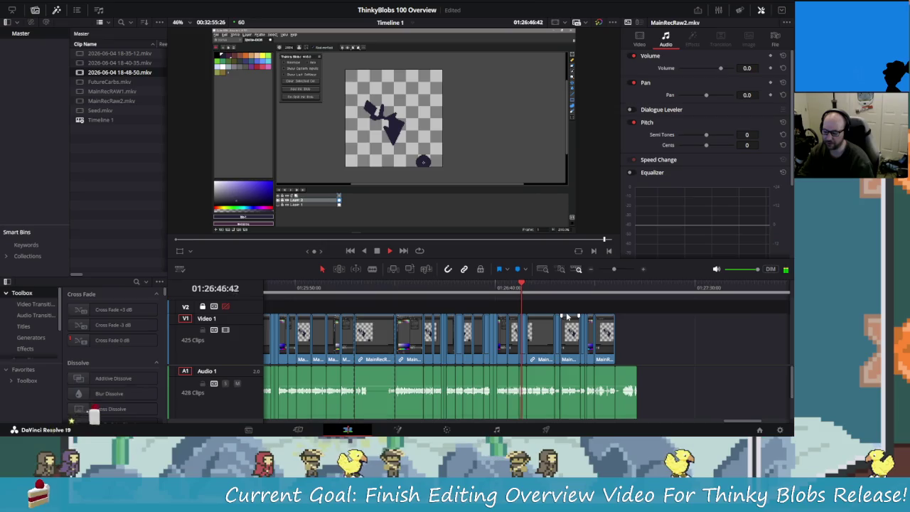
key(space)
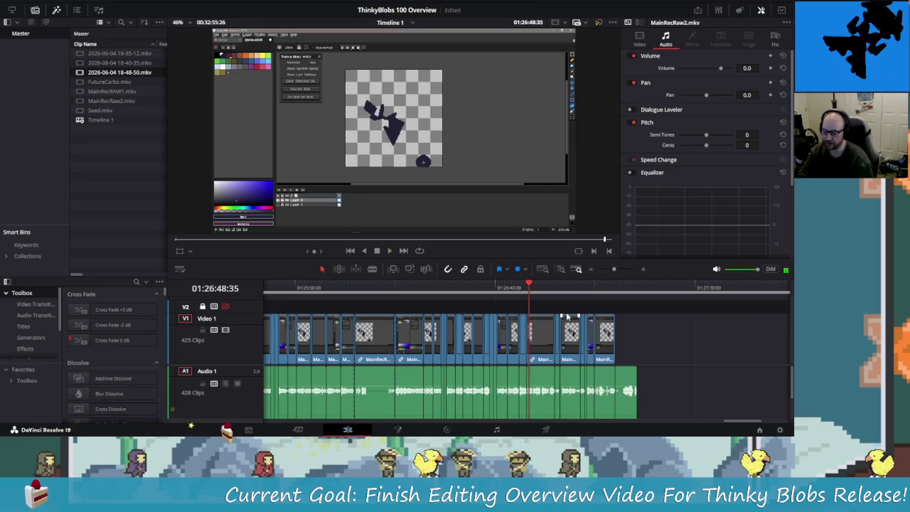
key(Left)
key(Left)
key(Left)
key(Left)
key(Left)
key(Left)
key(Left)
key(Left)
key(Left)
key(Left)
key(Left)
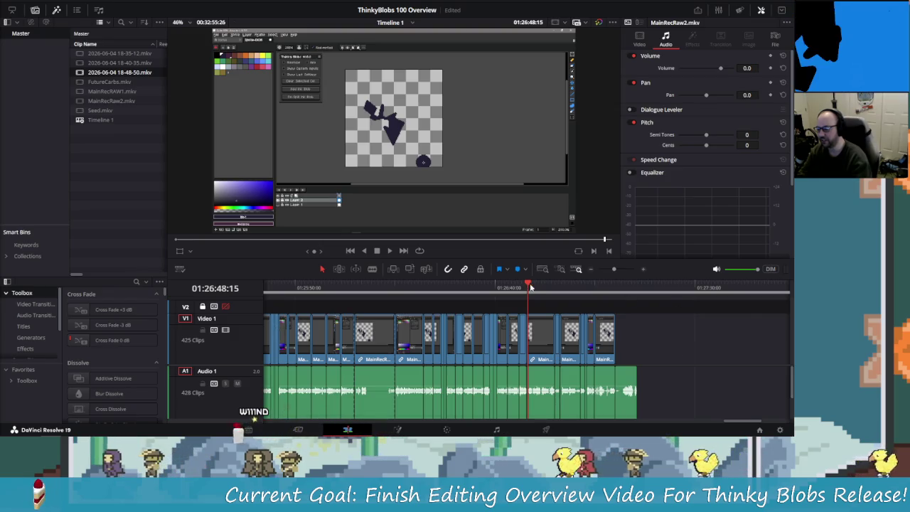
drag(530, 286, 520, 286)
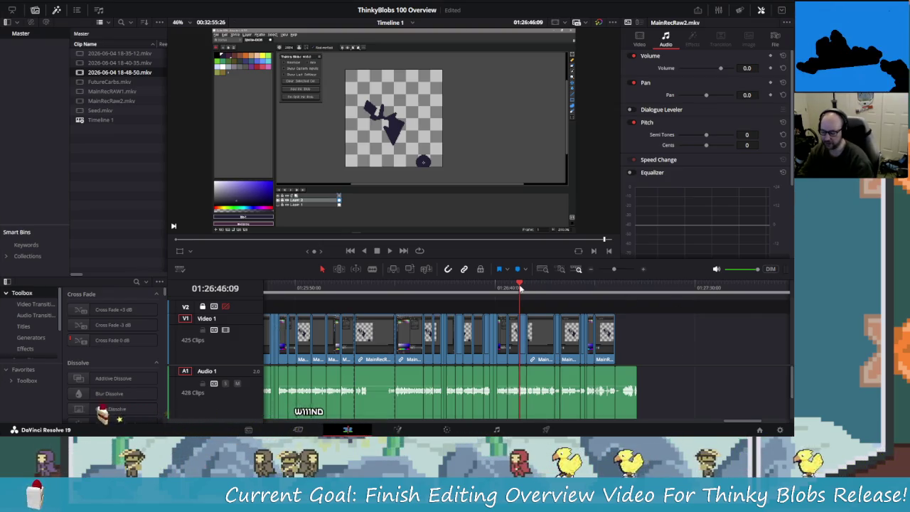
key(space)
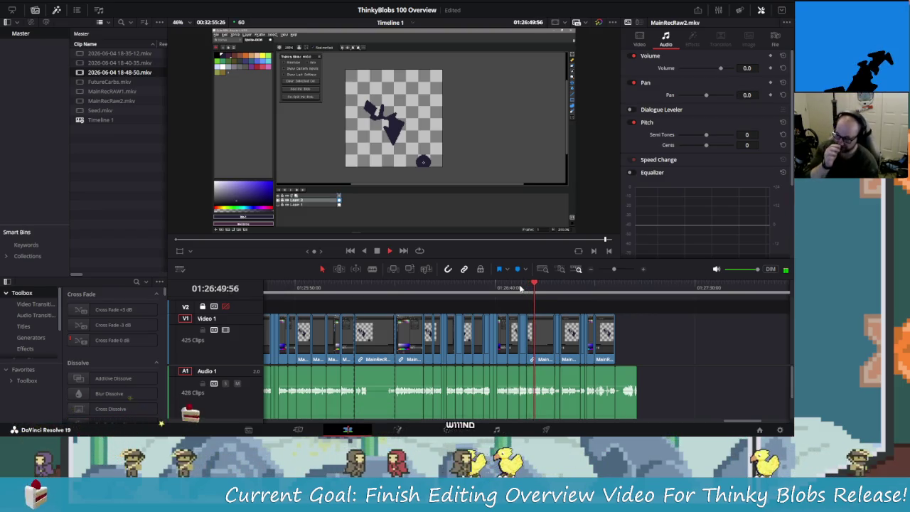
key(ctrl+equal)
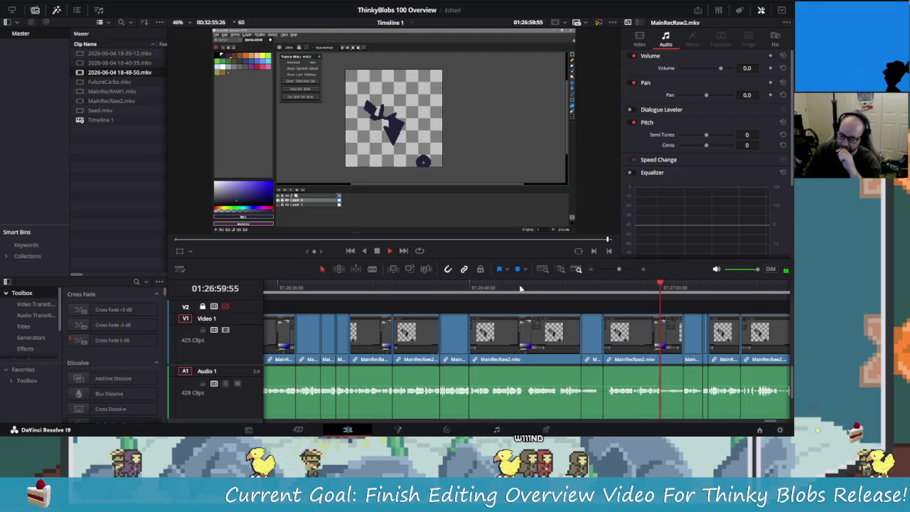
key(ctrl+equal)
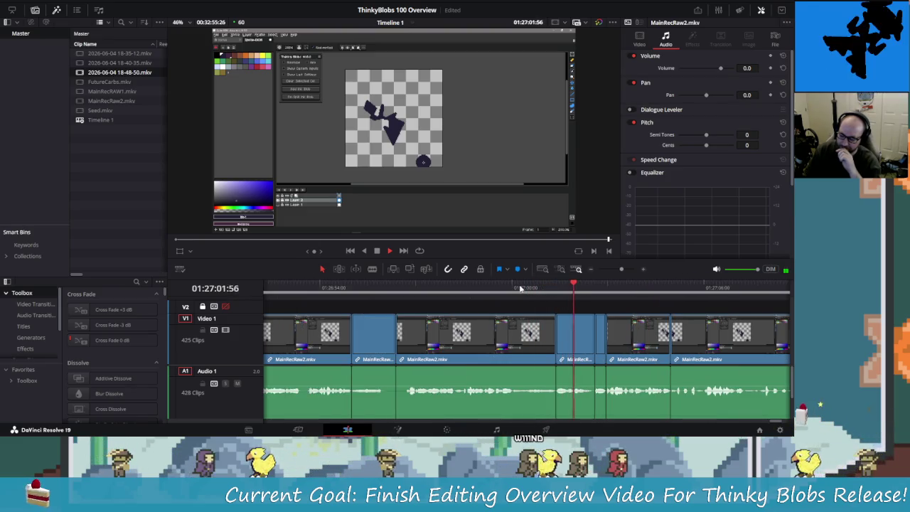
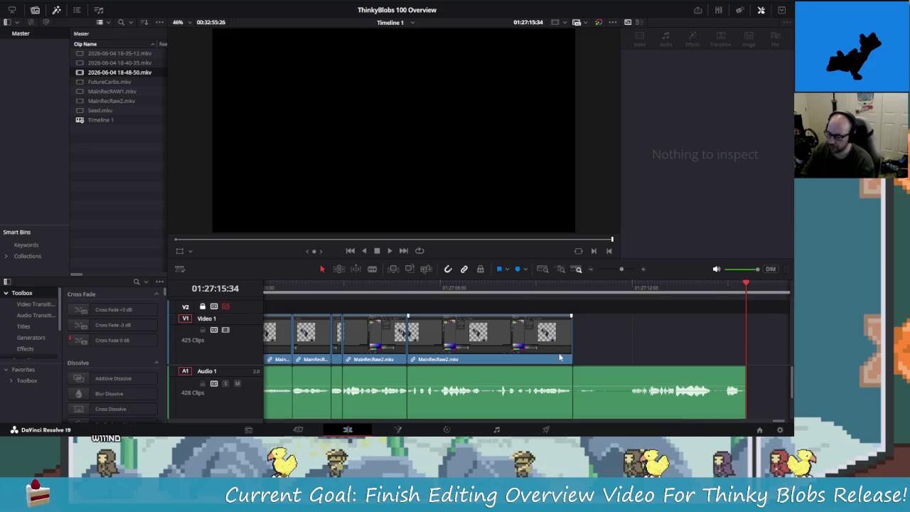
Step: Return the playhead to the timeline start and remove the stray clip on Video 2
scroll(703, 318, down, 5)
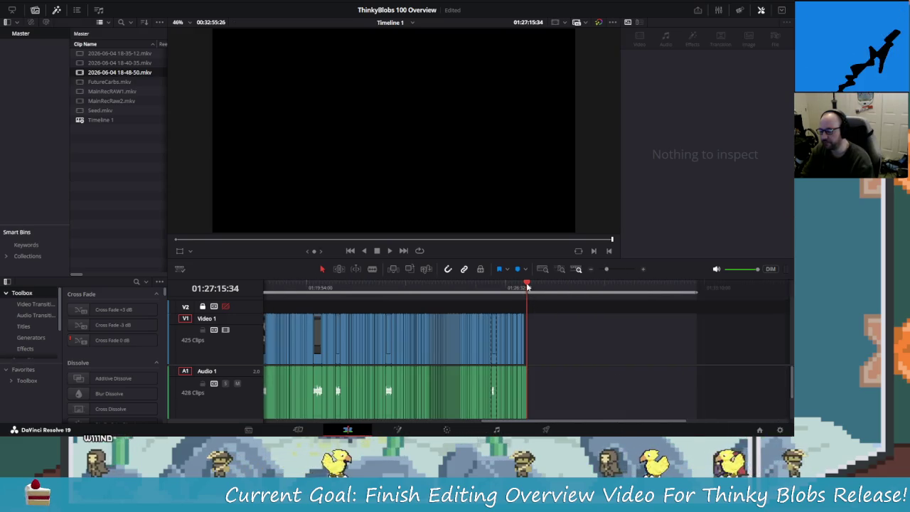
drag(526, 285, 238, 274)
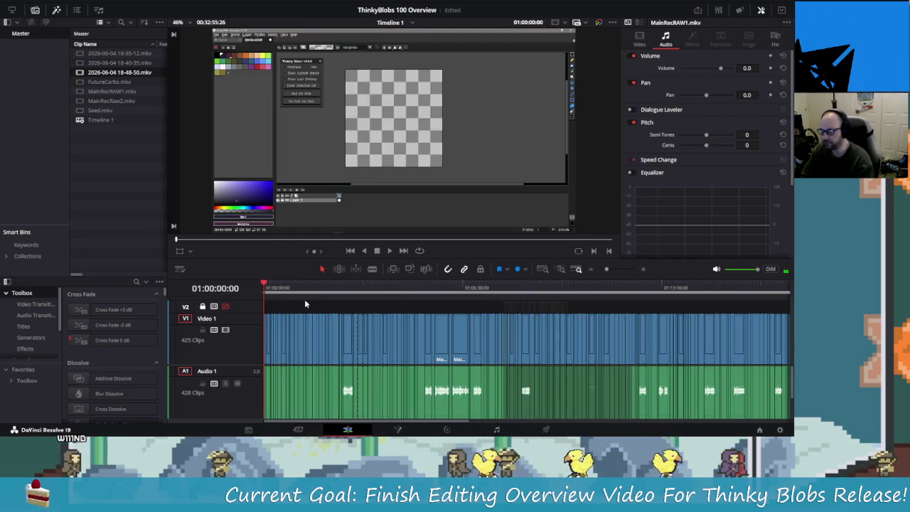
scroll(305, 302, up, 3)
scroll(309, 309, up, 3)
scroll(307, 316, up, 2)
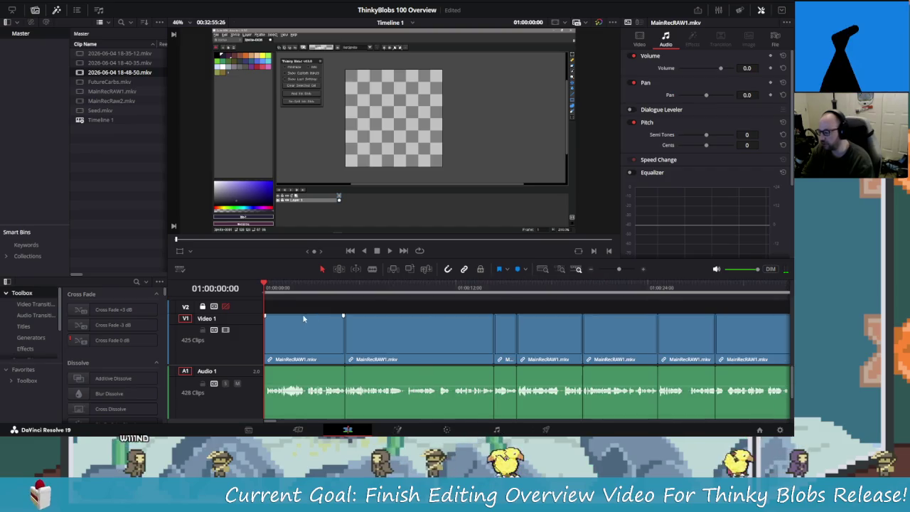
scroll(263, 304, up, 4)
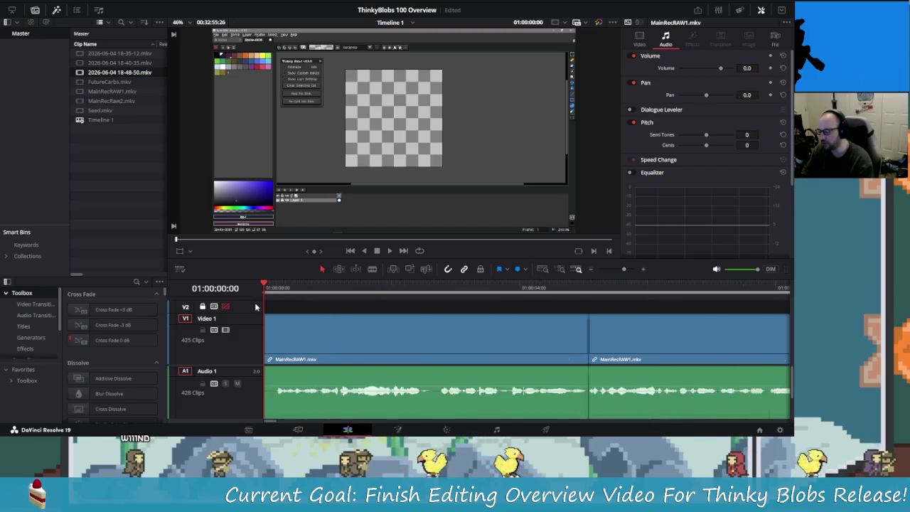
scroll(256, 306, down, 3)
scroll(256, 307, down, 3)
scroll(256, 306, down, 2)
scroll(227, 307, down, 2)
scroll(228, 306, up, 1)
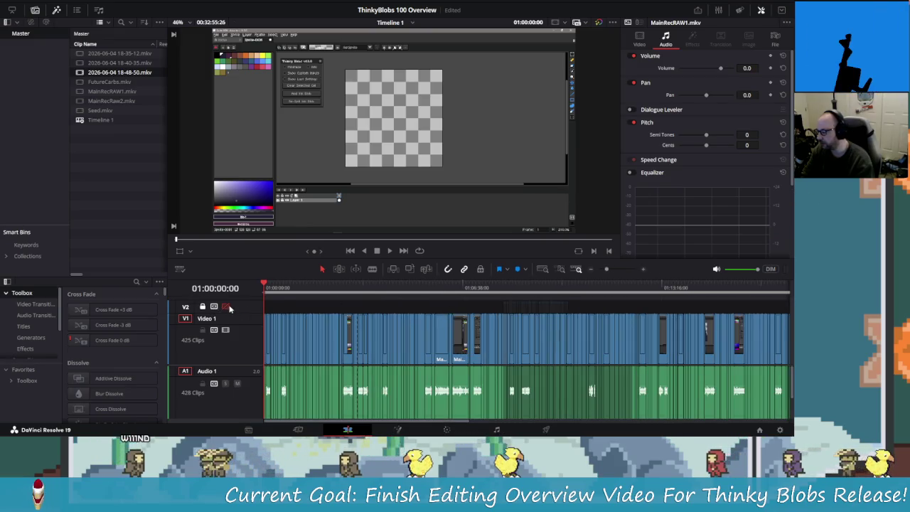
drag(581, 303, 496, 307)
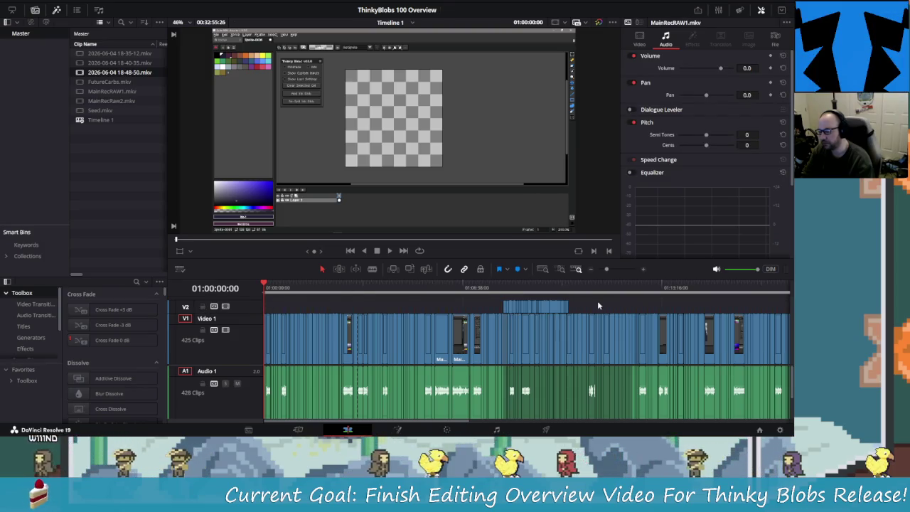
key(ctrl+z)
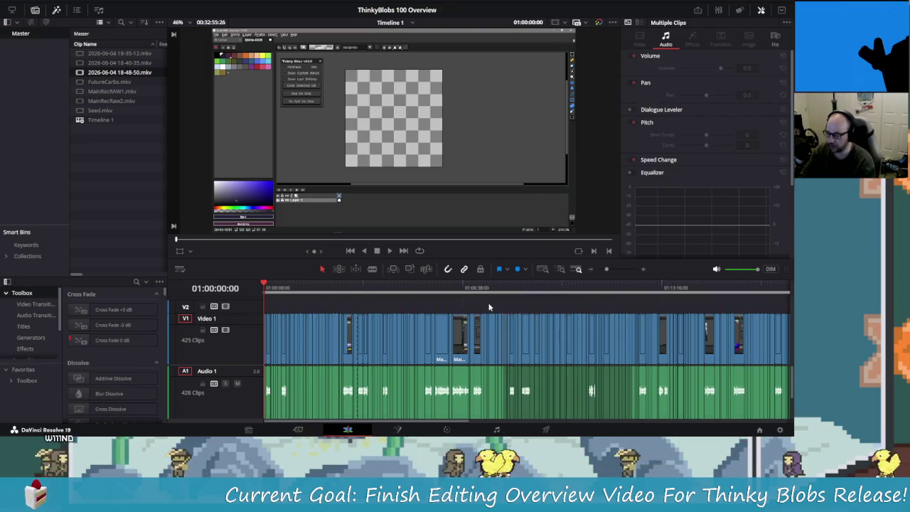
Step: Remove the matching clip on Audio 2, clearing that track
mouse_move(486, 405)
mouse_down()
mouse_move(594, 408)
mouse_move(512, 412)
mouse_up()
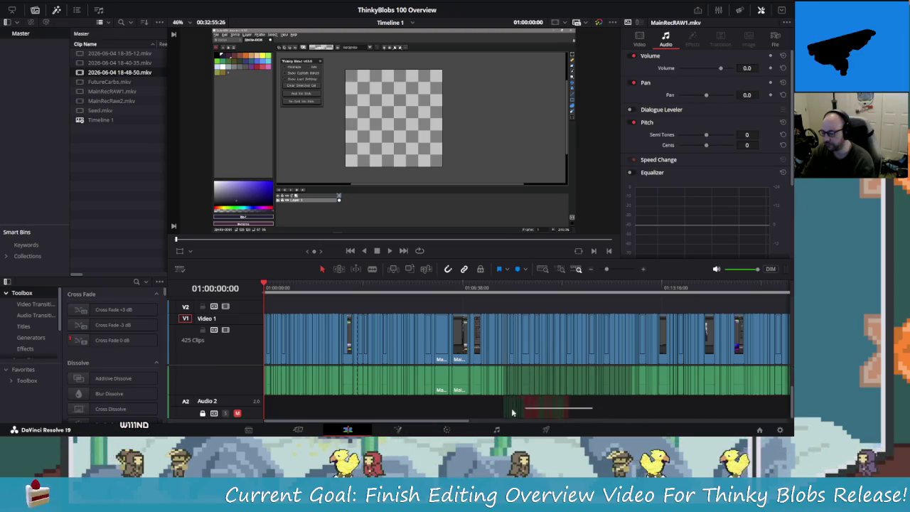
click(202, 413)
click(237, 413)
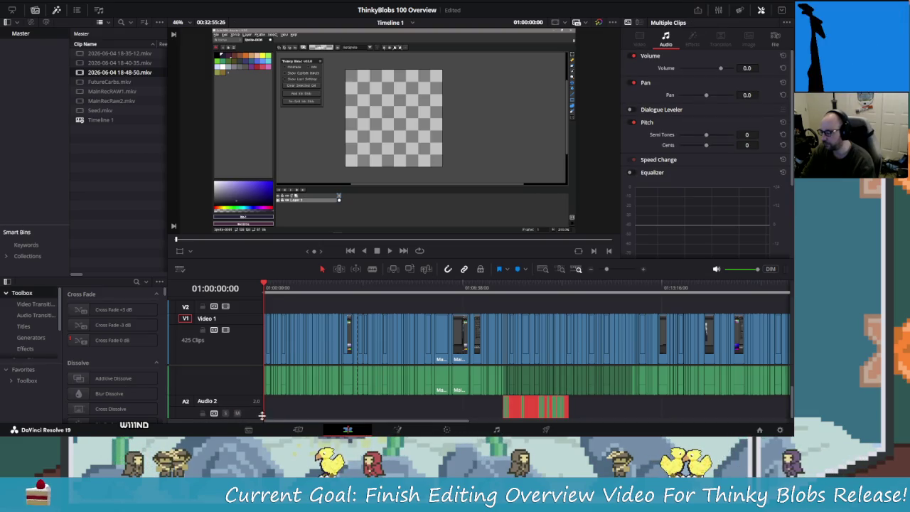
key(ctrl+z)
key(ctrl+z)
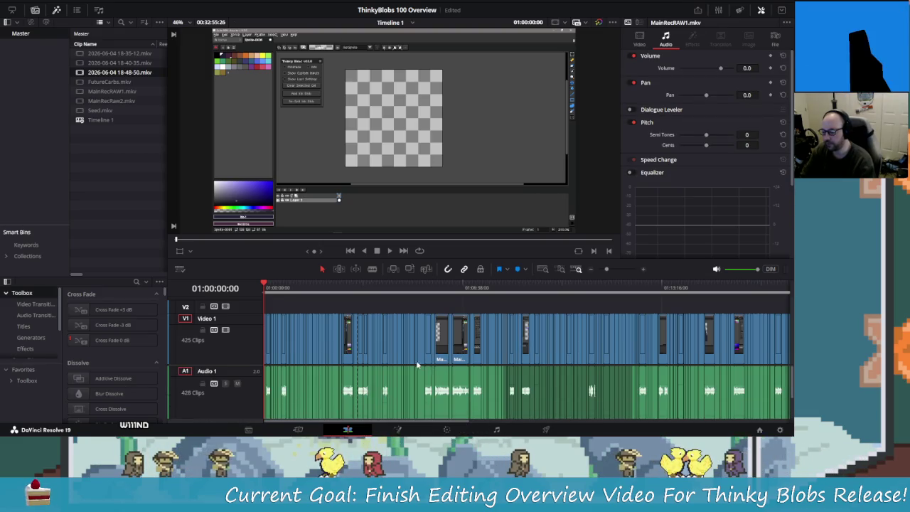
Step: Play back the edit from the beginning and scrub the opening second, ending at the start
drag(298, 288, 234, 300)
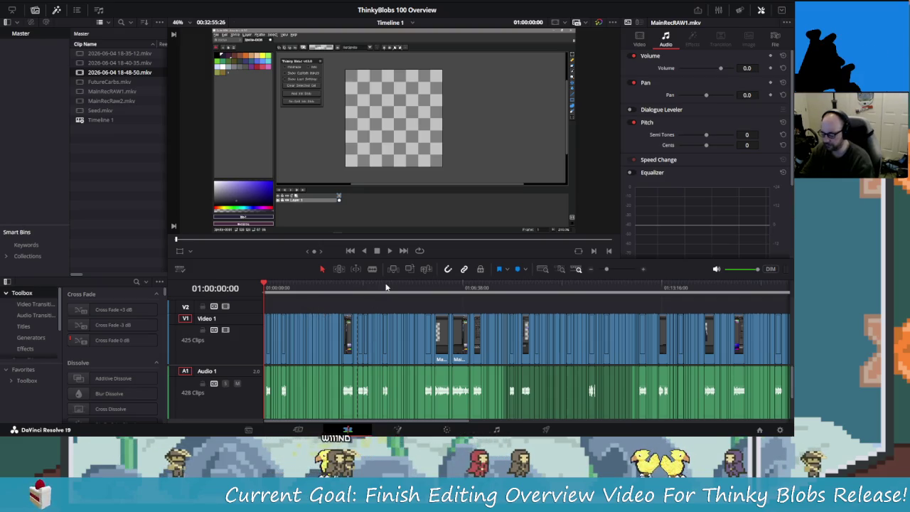
key(space)
key(space)
key(Home)
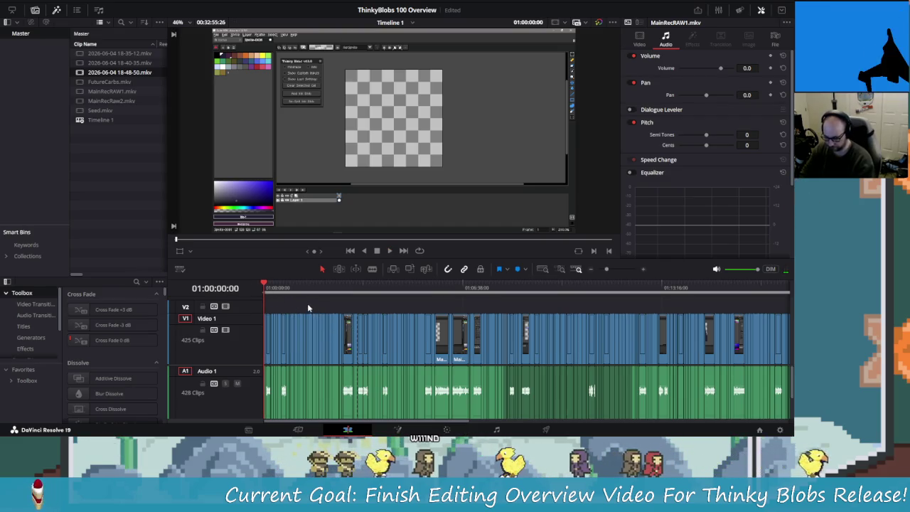
scroll(291, 306, up, 5)
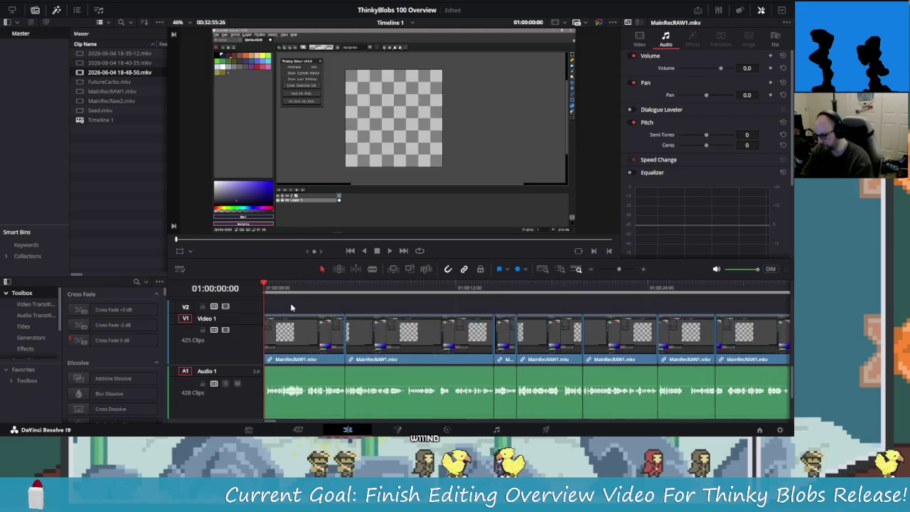
scroll(277, 298, up, 1)
scroll(270, 291, up, 1)
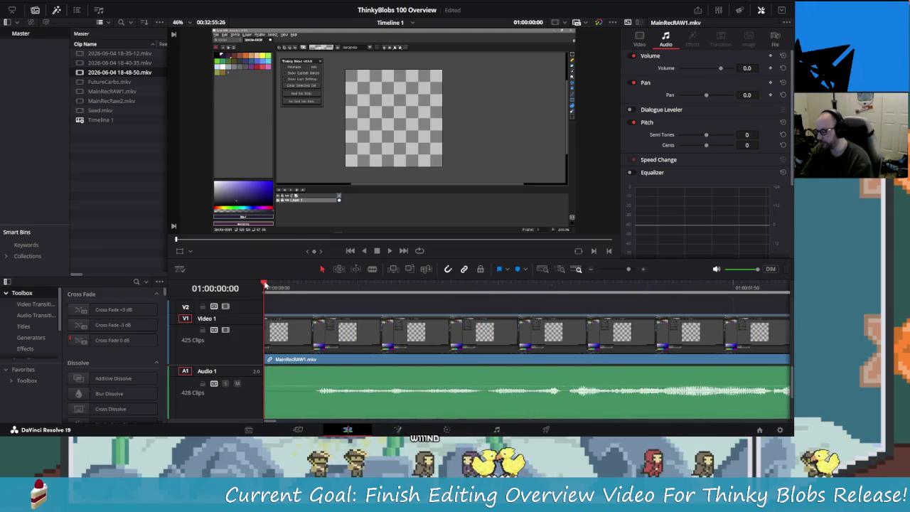
scroll(265, 285, up, 1)
scroll(264, 284, down, 1)
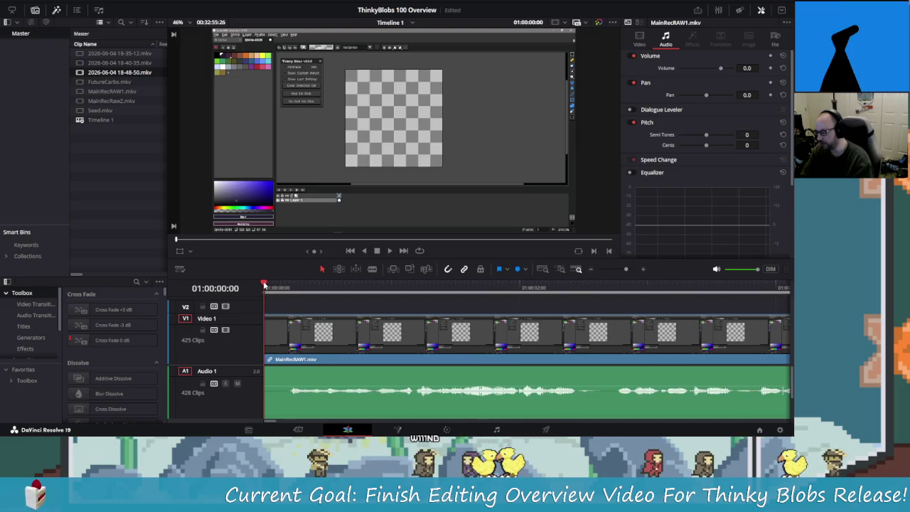
drag(267, 285, 288, 286)
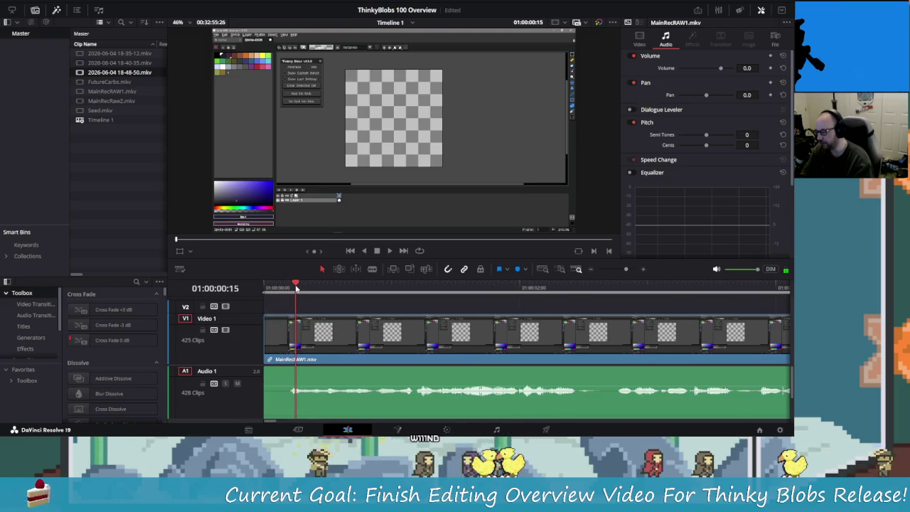
drag(290, 290, 260, 288)
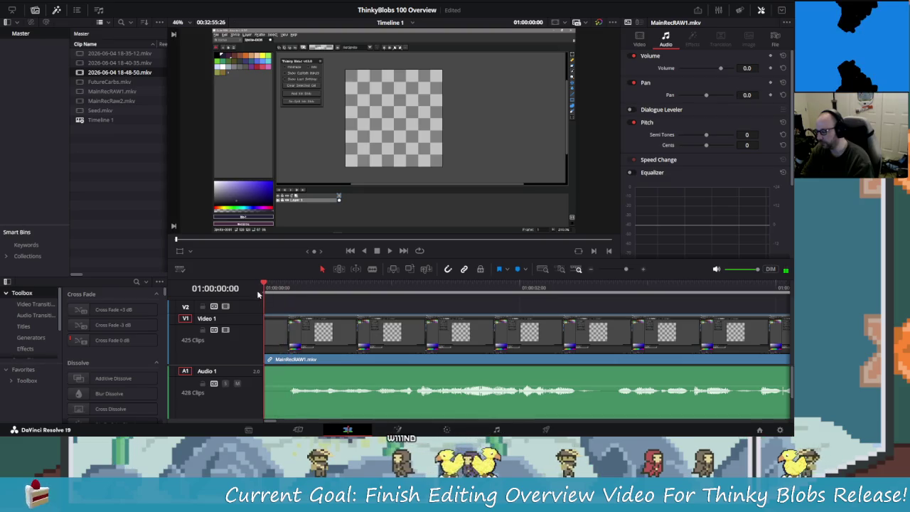
Step: Choose Import Media from the Media Pool's right-click menu
click(93, 150)
right_click(94, 151)
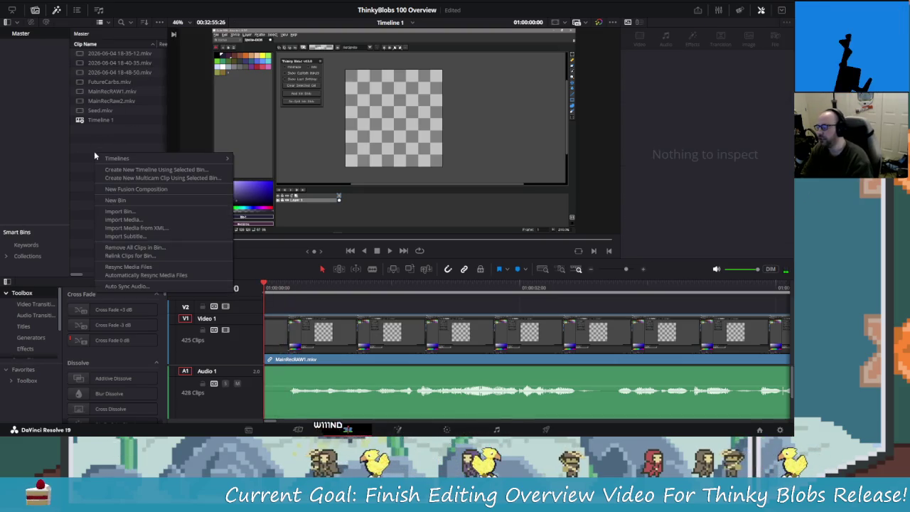
click(87, 145)
right_click(84, 140)
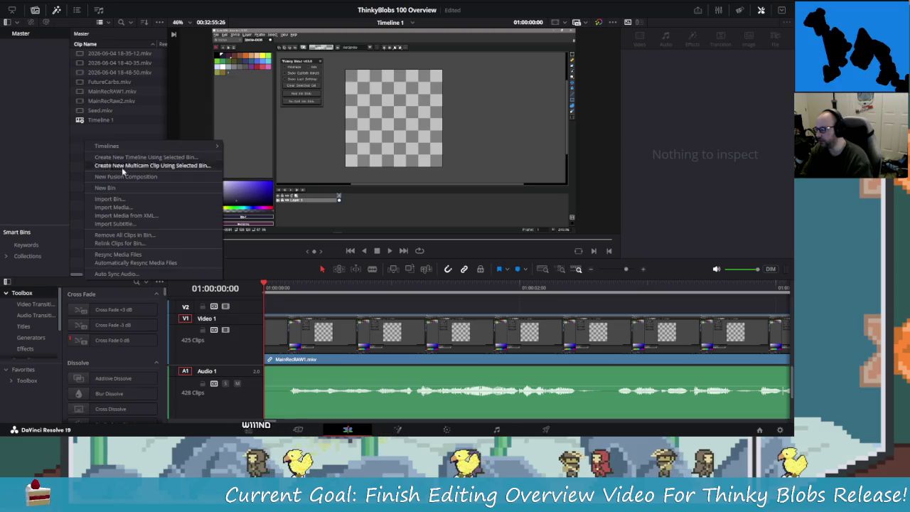
click(117, 206)
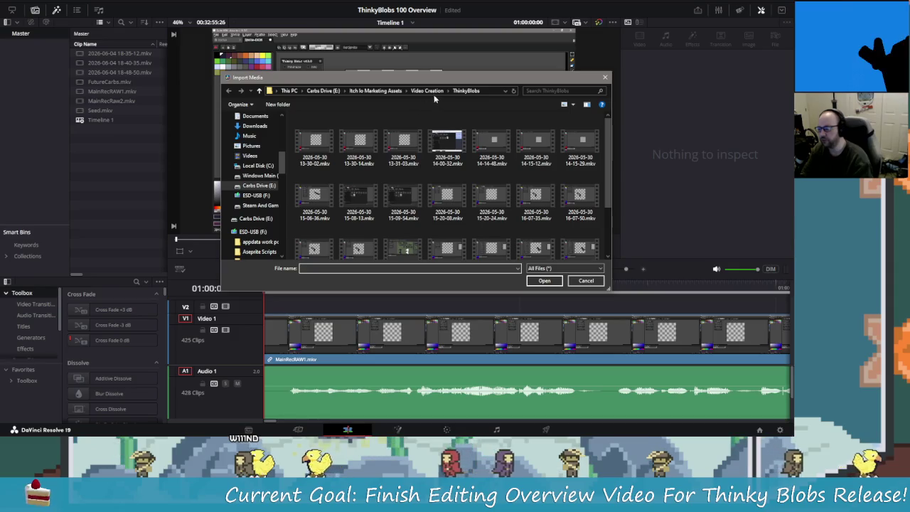
Step: Go up to the Video Creation folder in the import browser, then cancel without importing
scroll(575, 183, down, 2)
click(426, 91)
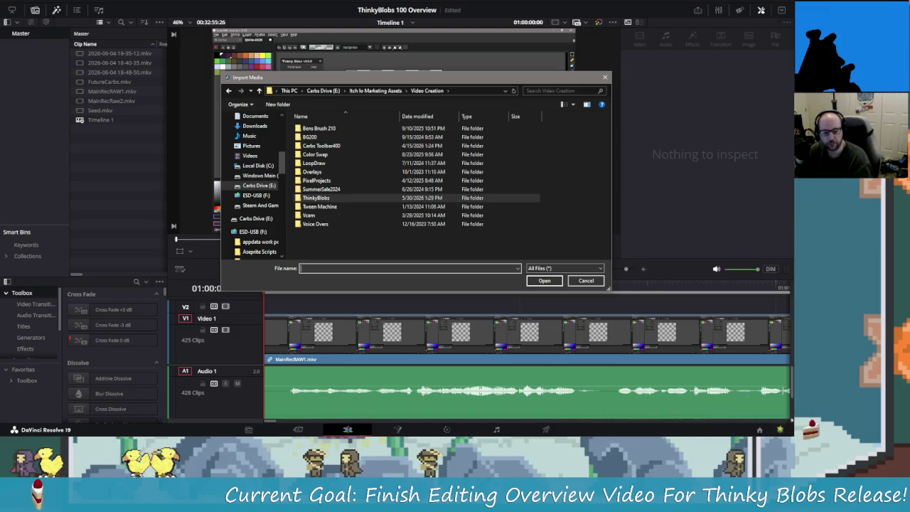
click(585, 280)
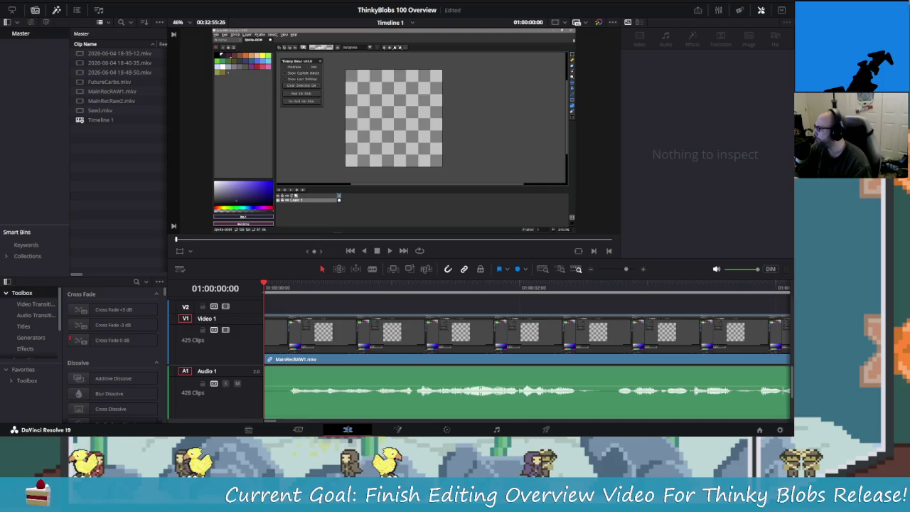
Step: Browse Import Media to Itch Io Marketing Assets > Banners and pick thinky-blobs-banner.png
right_click(104, 174)
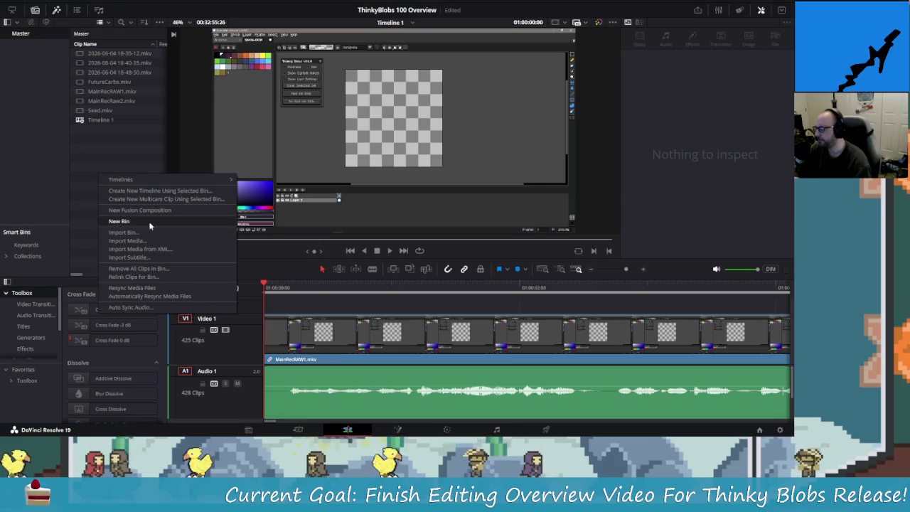
click(135, 240)
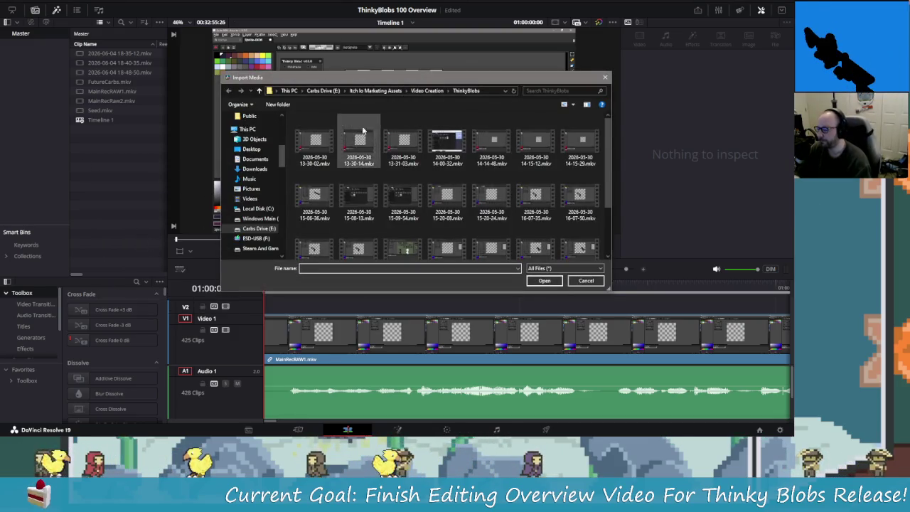
click(365, 91)
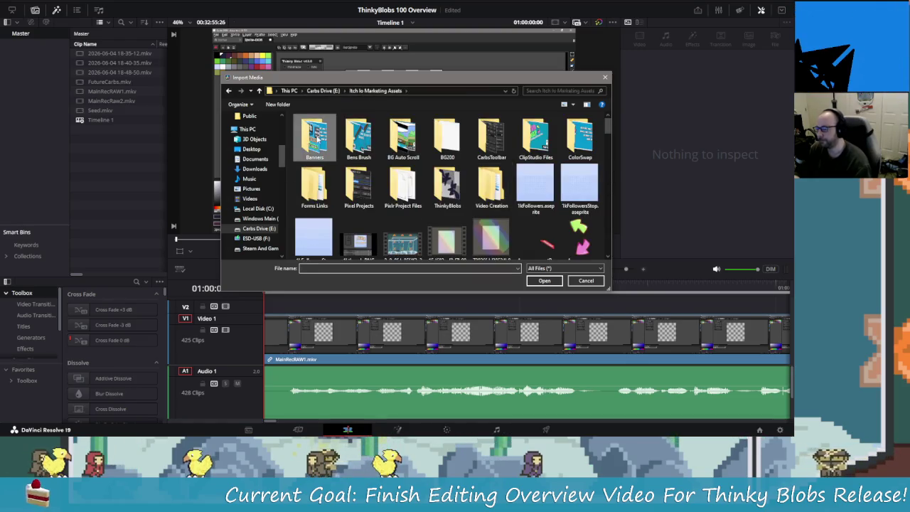
double_click(315, 142)
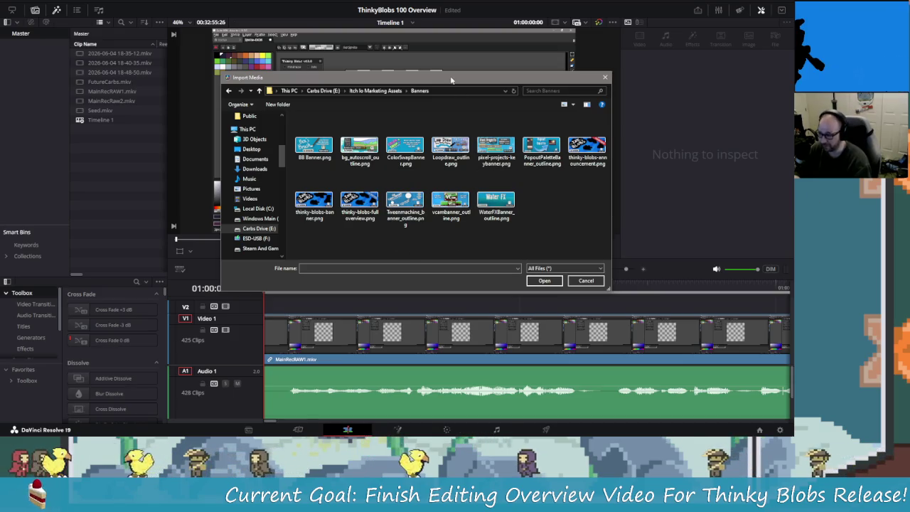
drag(426, 77, 402, 46)
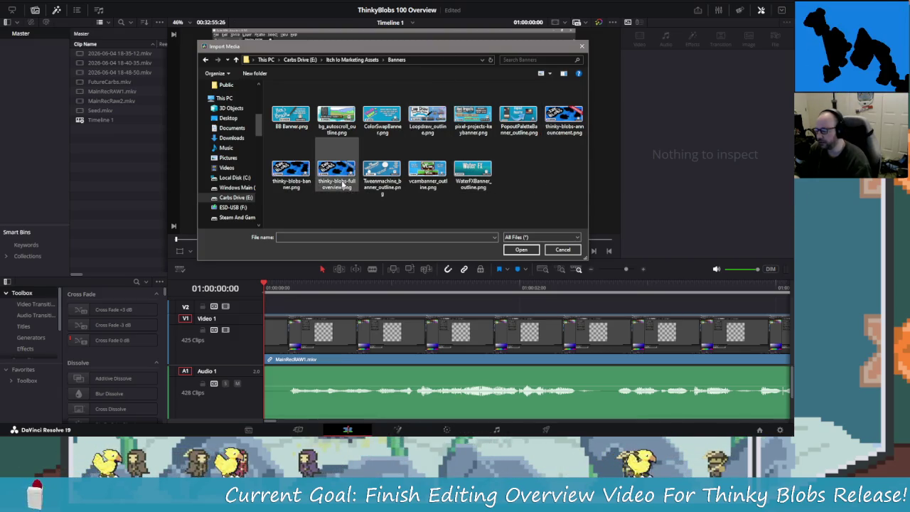
click(299, 179)
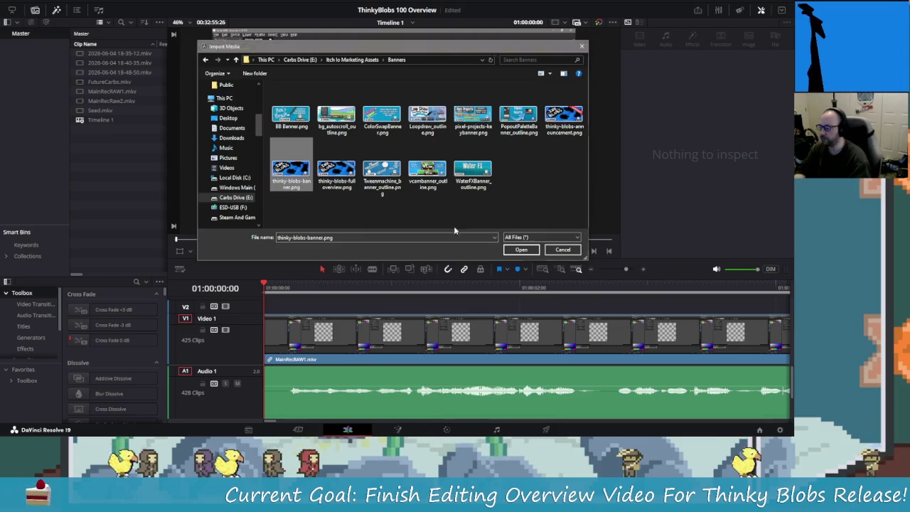
Step: Close the import browser unused and open the CarbsToolBar400 Overview recent project
key(Escape)
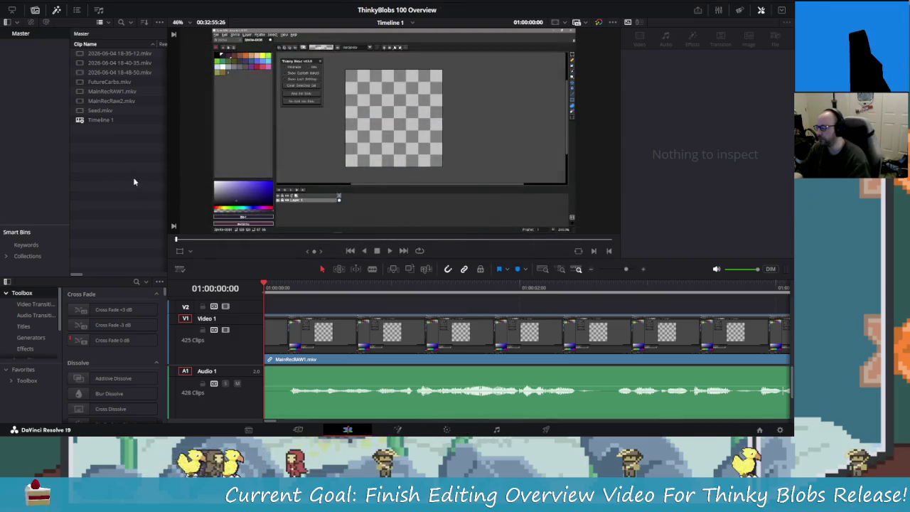
click(71, 1)
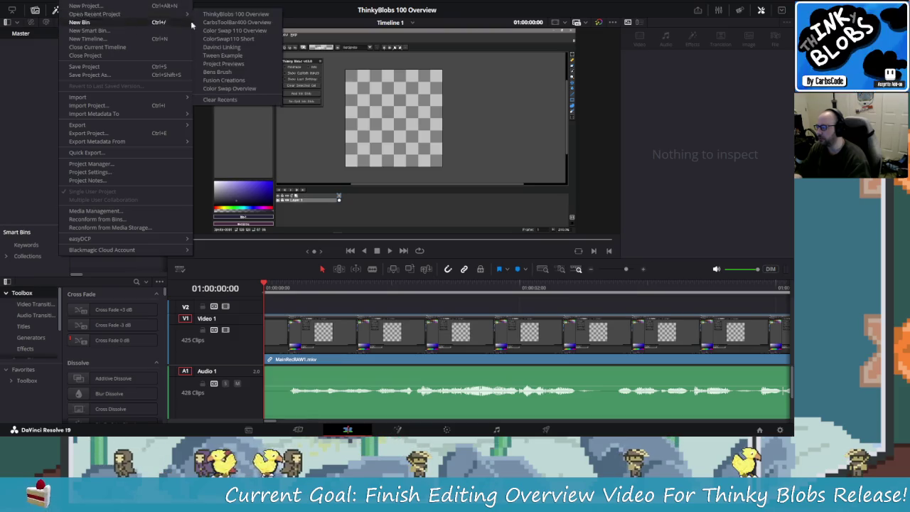
click(281, 28)
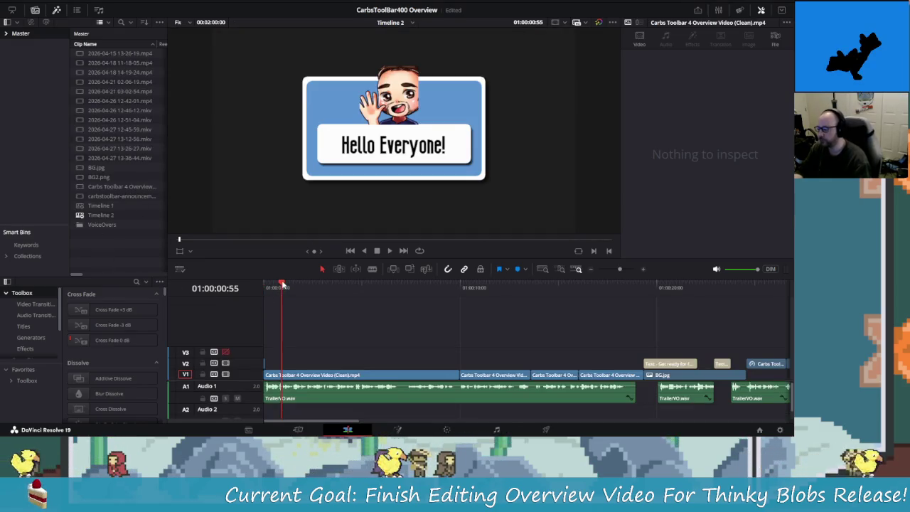
drag(282, 284, 264, 285)
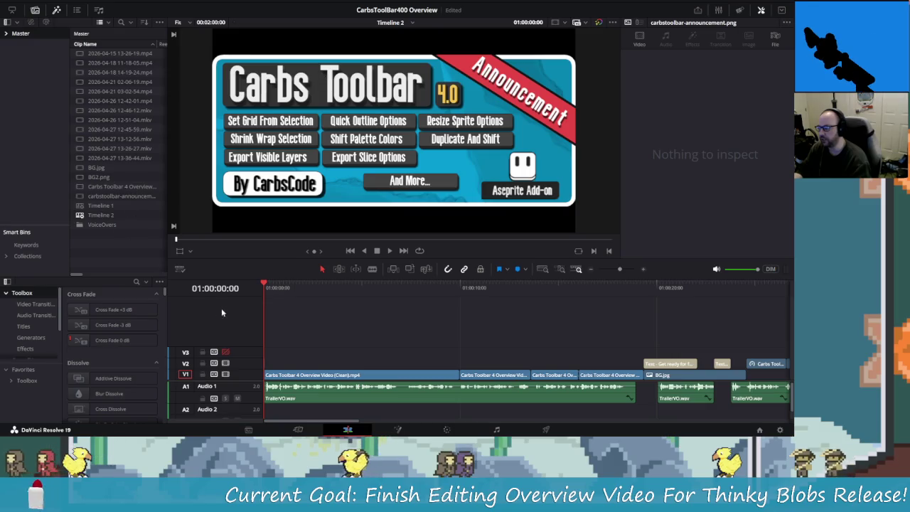
click(281, 285)
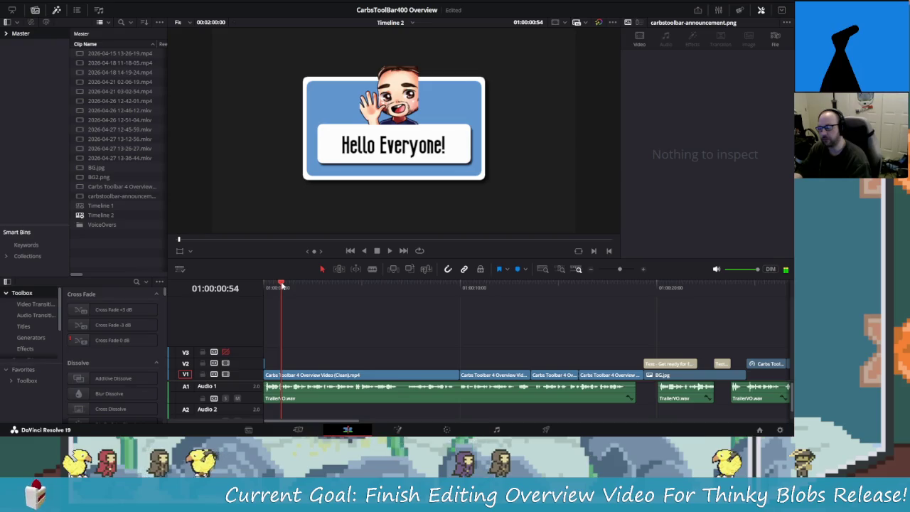
drag(282, 286, 254, 290)
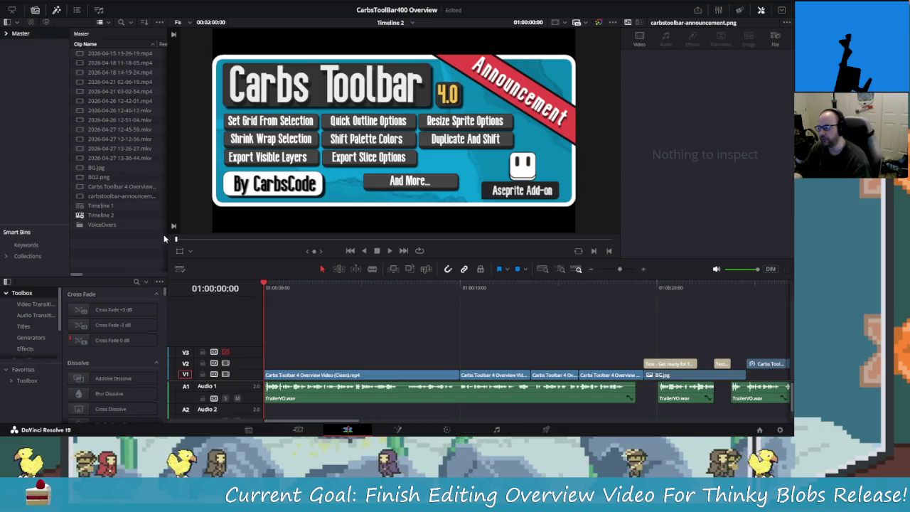
click(103, 214)
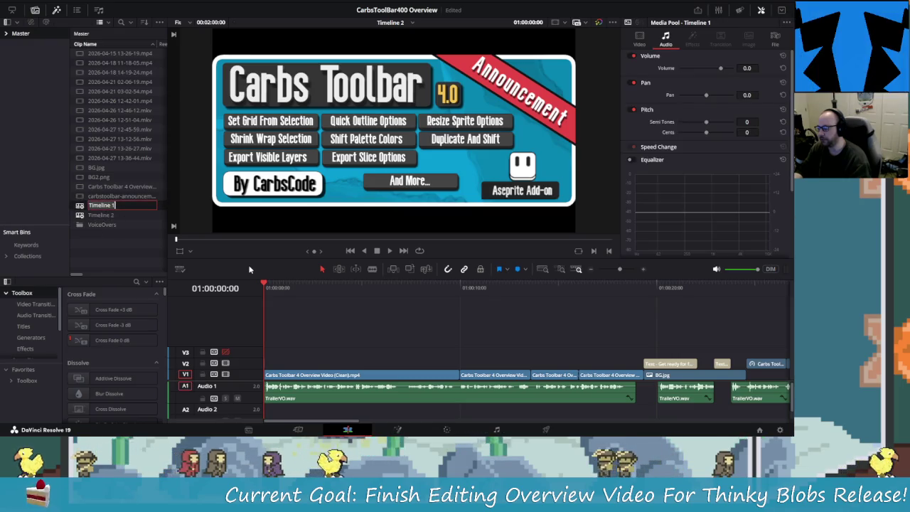
click(85, 206)
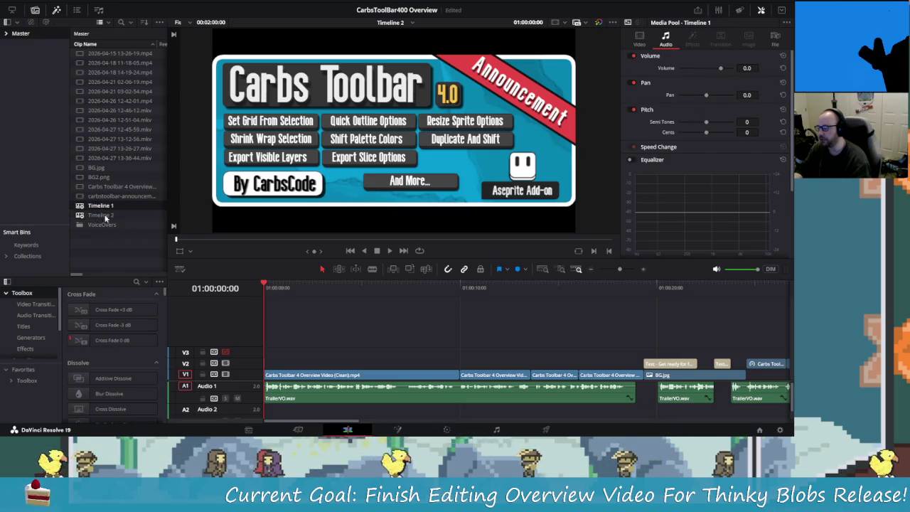
double_click(82, 206)
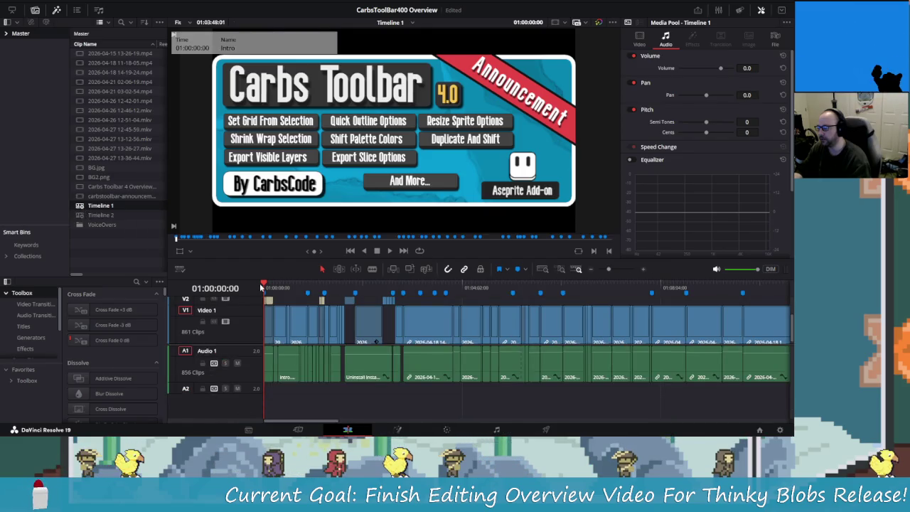
click(264, 285)
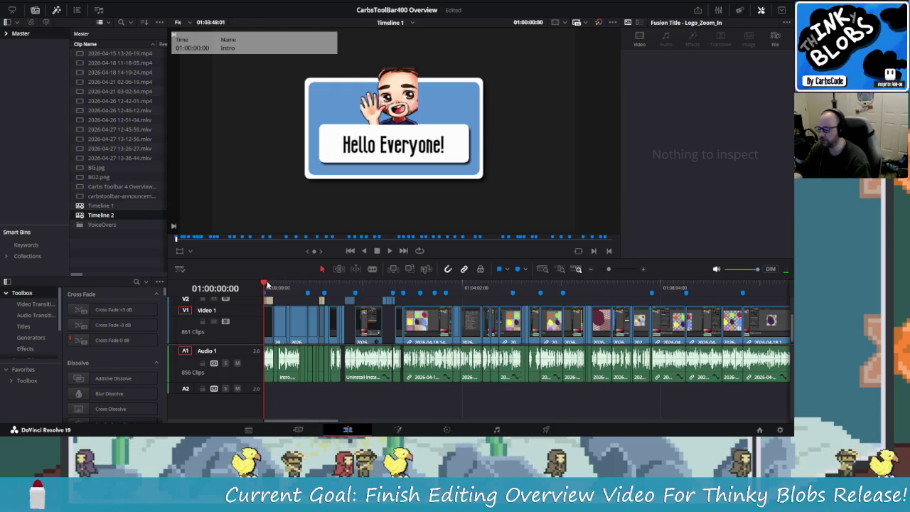
click(114, 206)
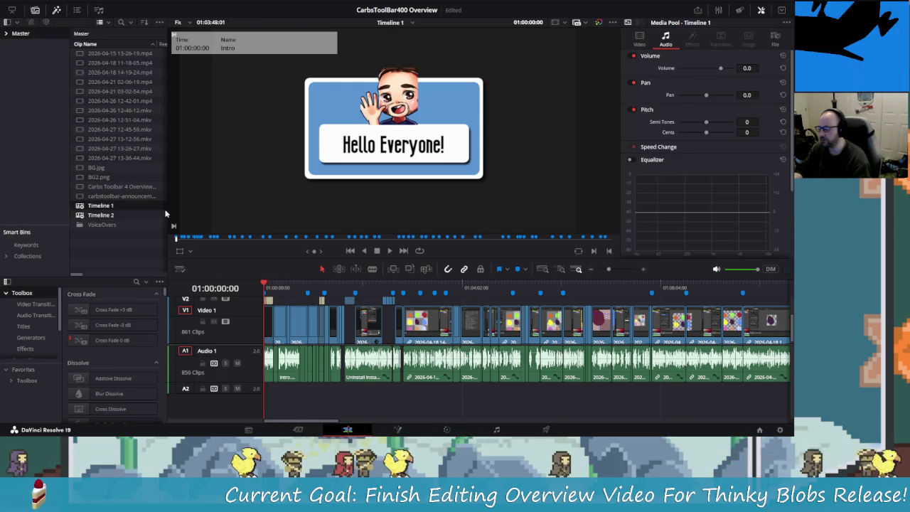
click(101, 214)
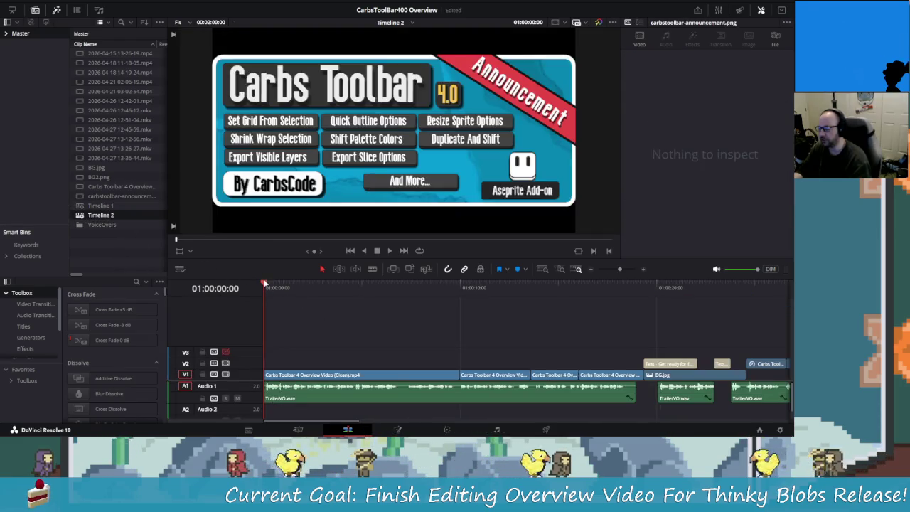
scroll(288, 352, up, 5)
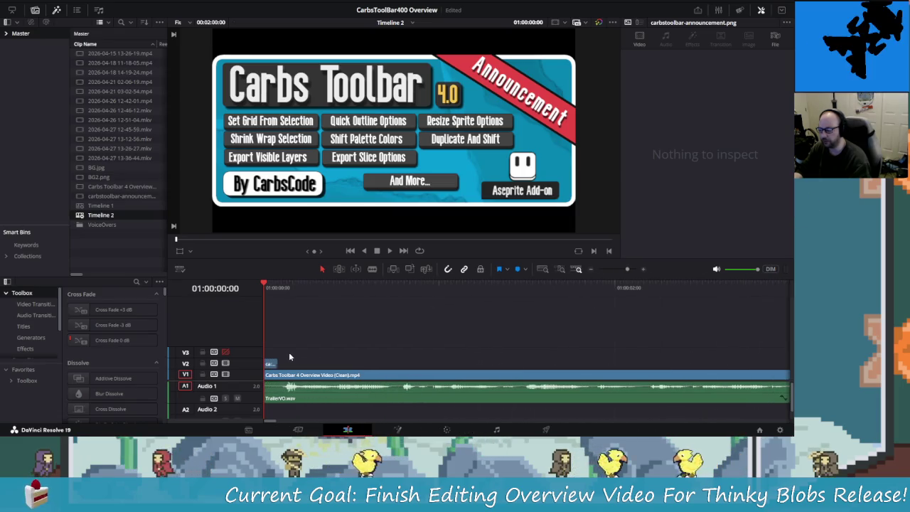
mouse_move(269, 285)
mouse_down()
mouse_move(278, 295)
mouse_move(264, 292)
mouse_up()
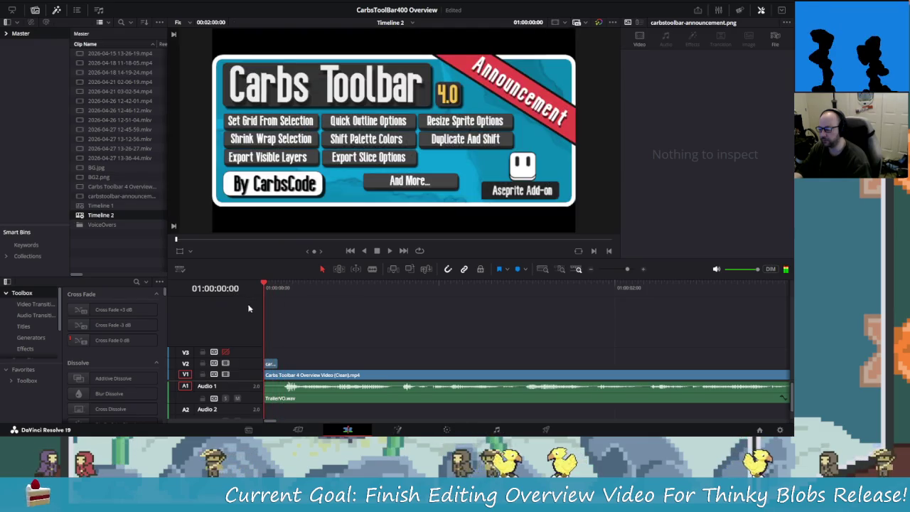
click(115, 227)
click(67, 1)
mouse_move(94, 14)
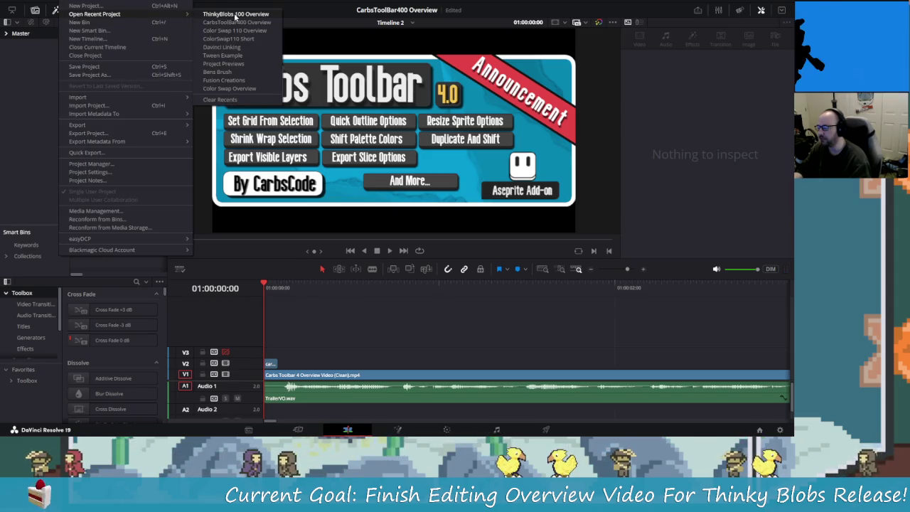
Step: Reopen the recent projects list and load the Color Swap 110 Overview project
click(263, 282)
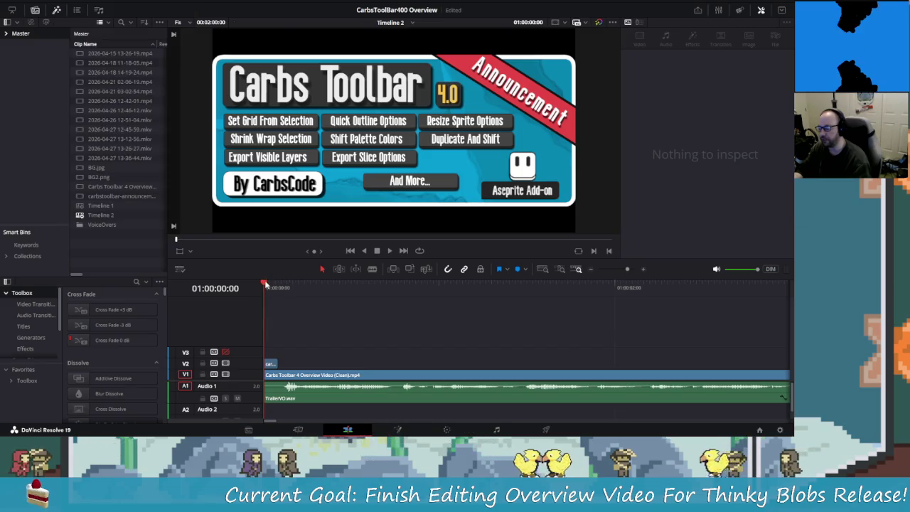
click(263, 283)
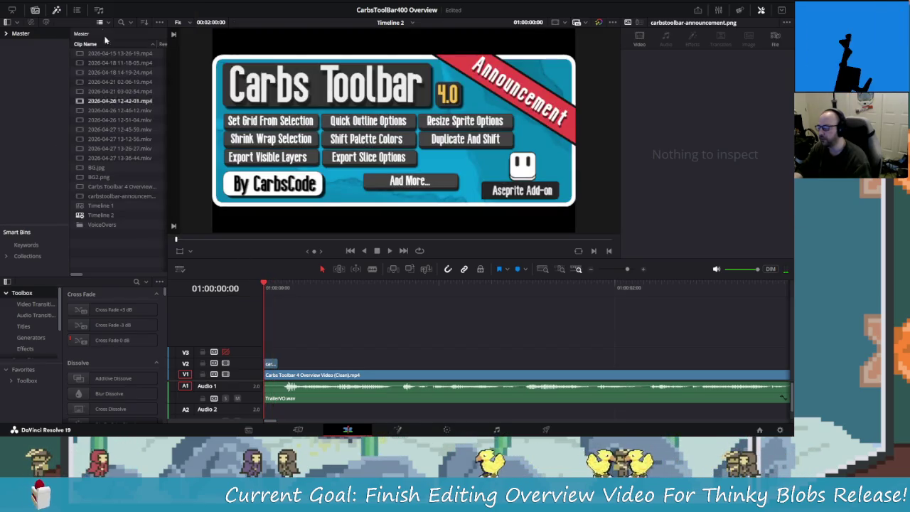
click(88, 2)
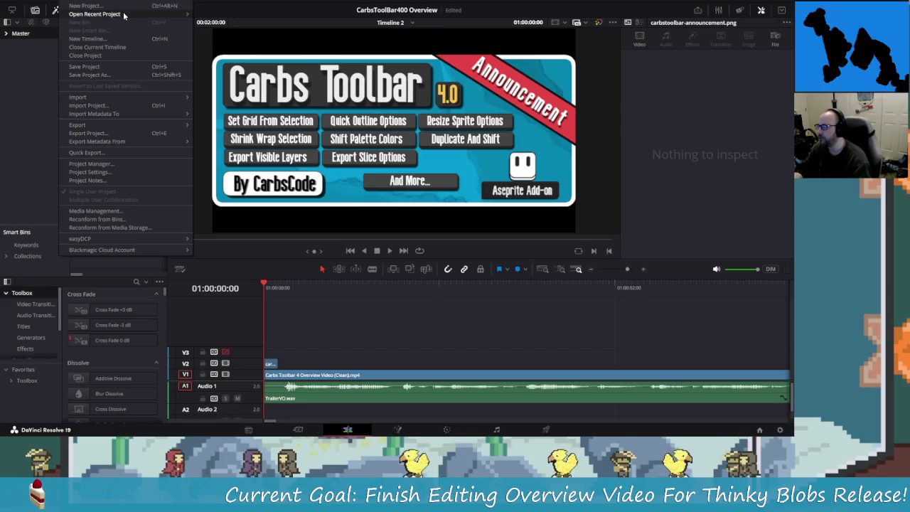
mouse_move(95, 14)
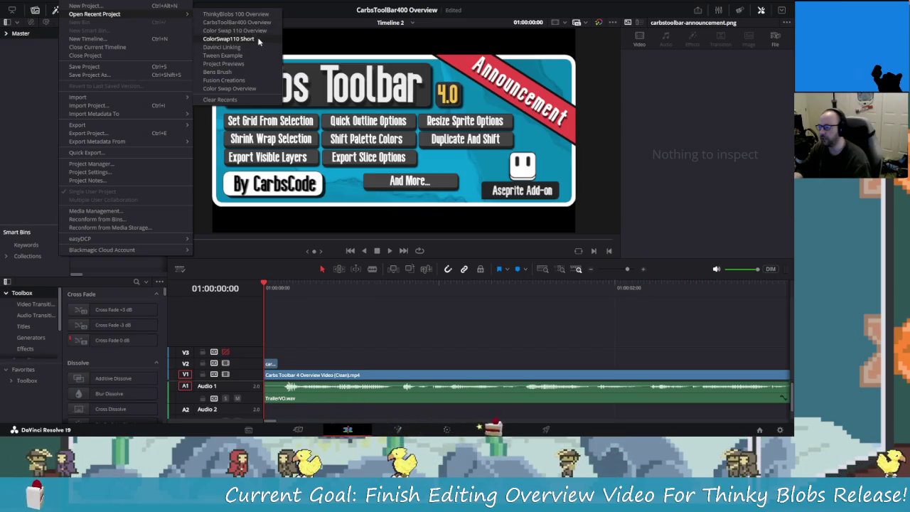
key(Escape)
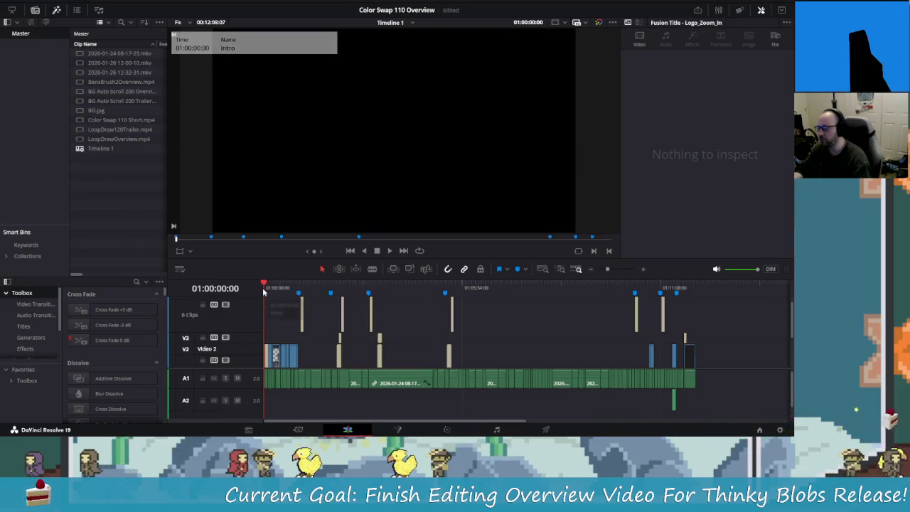
Step: Dim the audio monitoring, then play and stop the Color Swap 110 intro
click(773, 270)
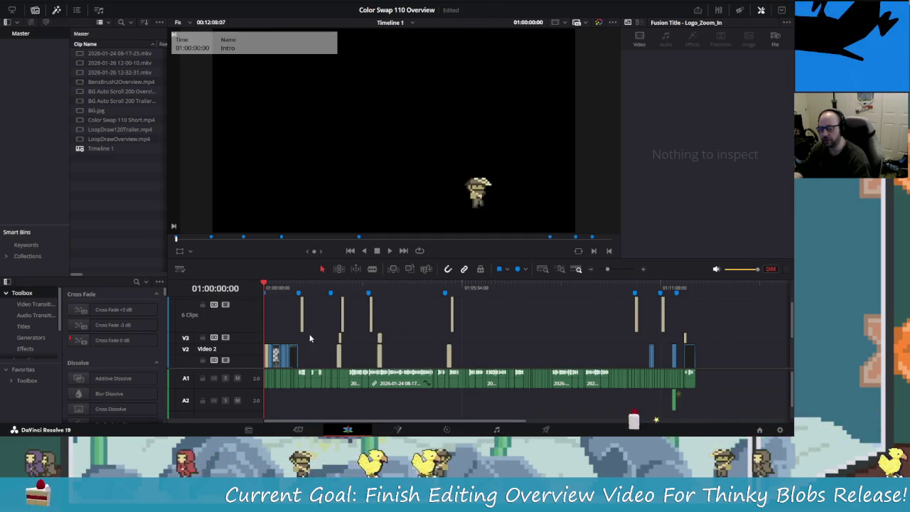
key(space)
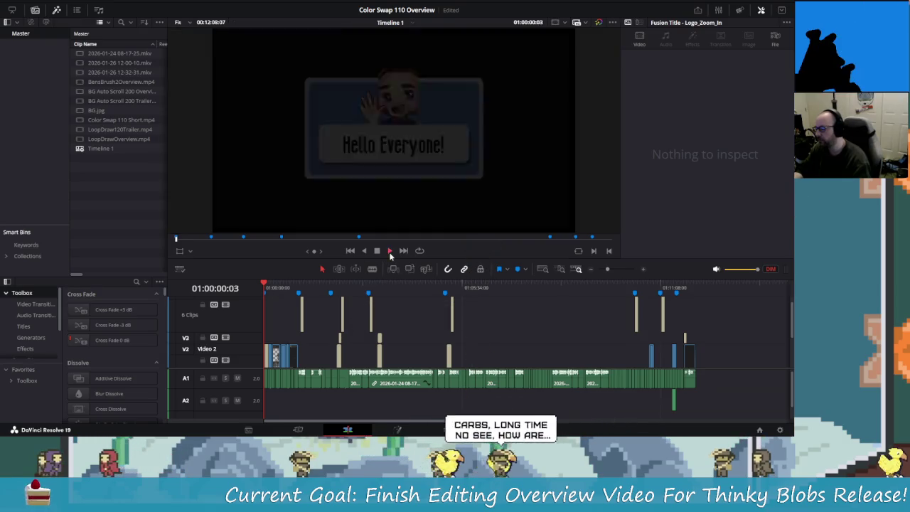
key(space)
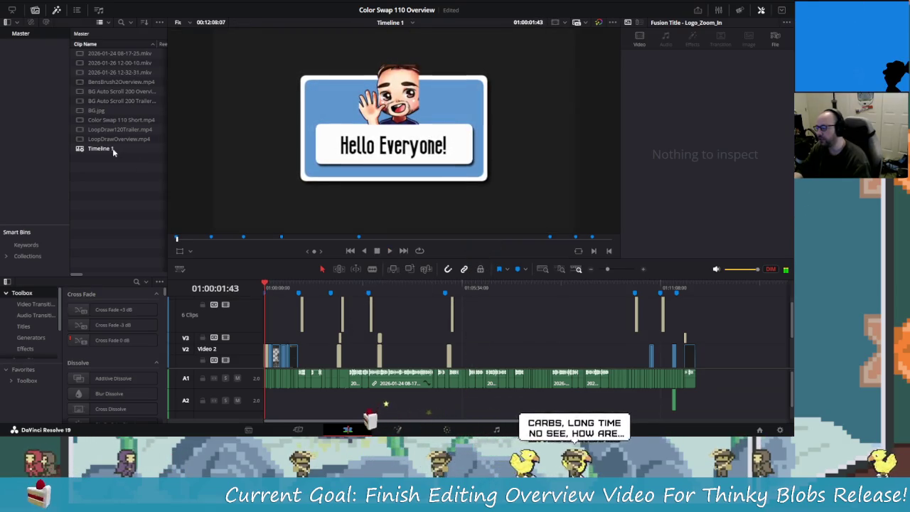
Step: Replay the intro from the start, then open ThinkyBlobs 100 Overview from recent projects
click(349, 250)
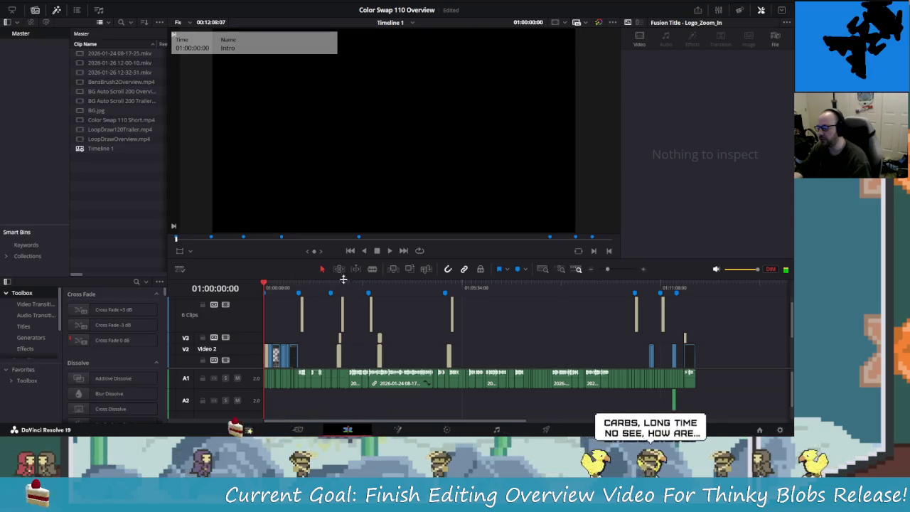
click(394, 251)
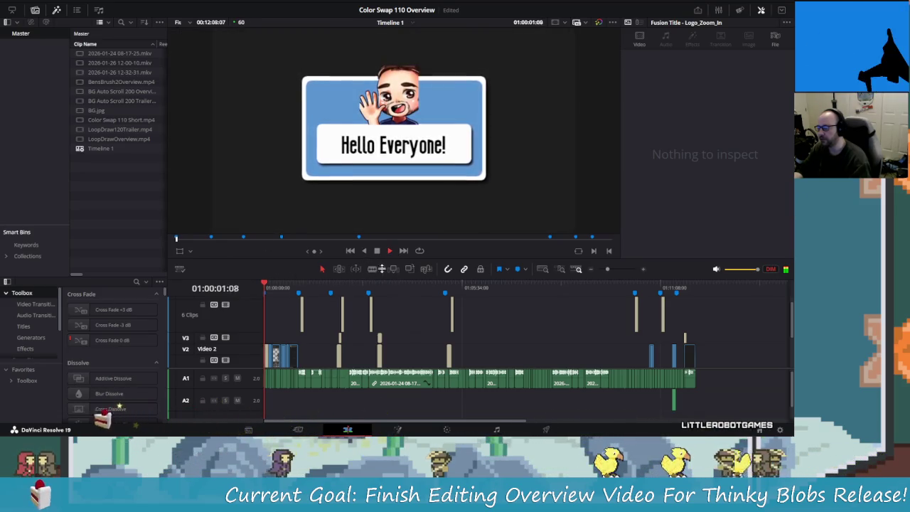
click(377, 251)
click(65, 2)
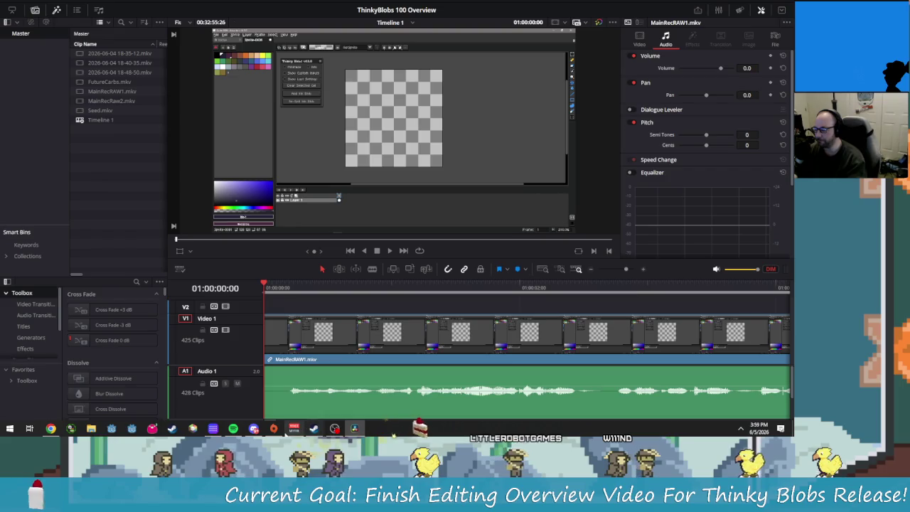
Step: Bring the Steam library, open on Stream Avatars, in front of DaVinci Resolve
click(314, 428)
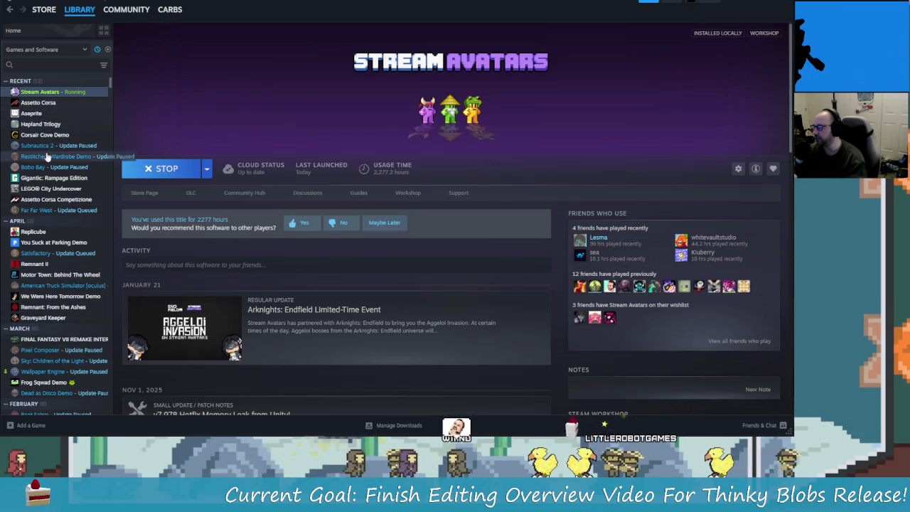
Step: Launch Replicube from the Steam library list and boot to its desktop
click(49, 66)
click(33, 231)
click(160, 169)
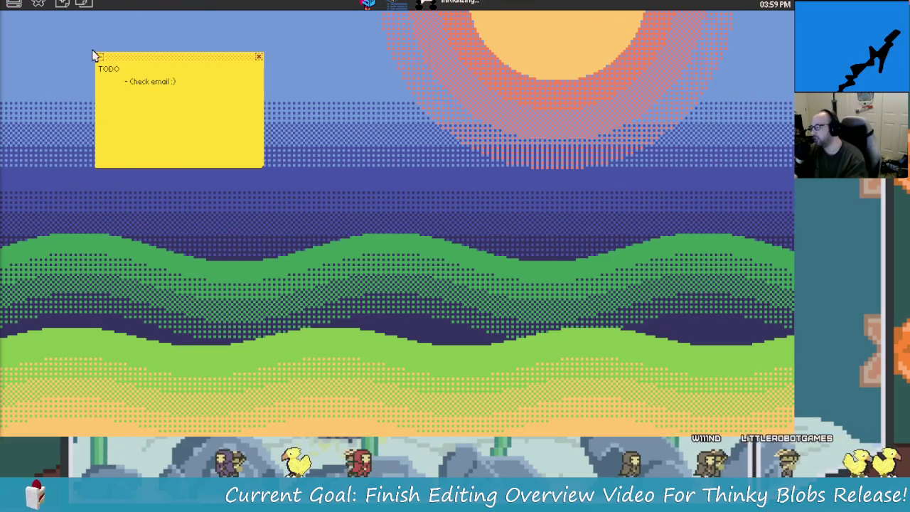
Step: Turn the music volume fully down and lower interface sounds in settings, then open the inbox
click(38, 5)
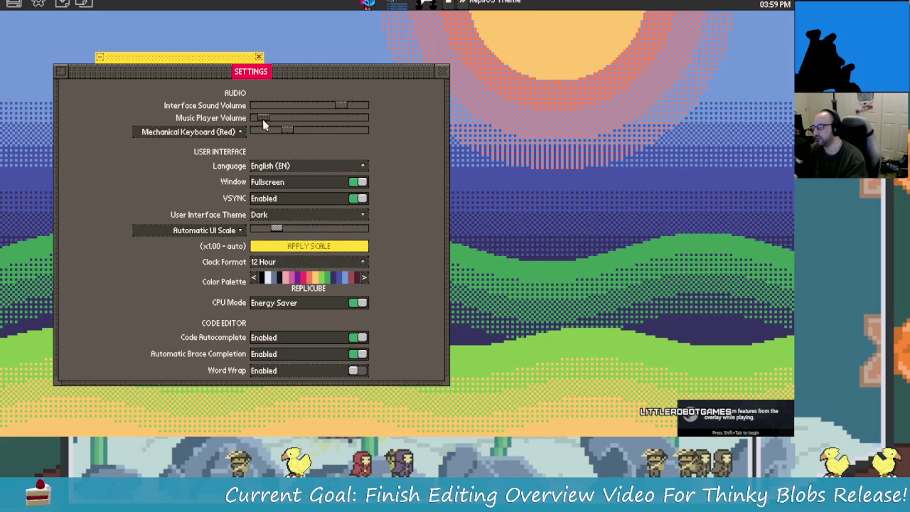
drag(262, 118, 247, 121)
drag(324, 109, 306, 109)
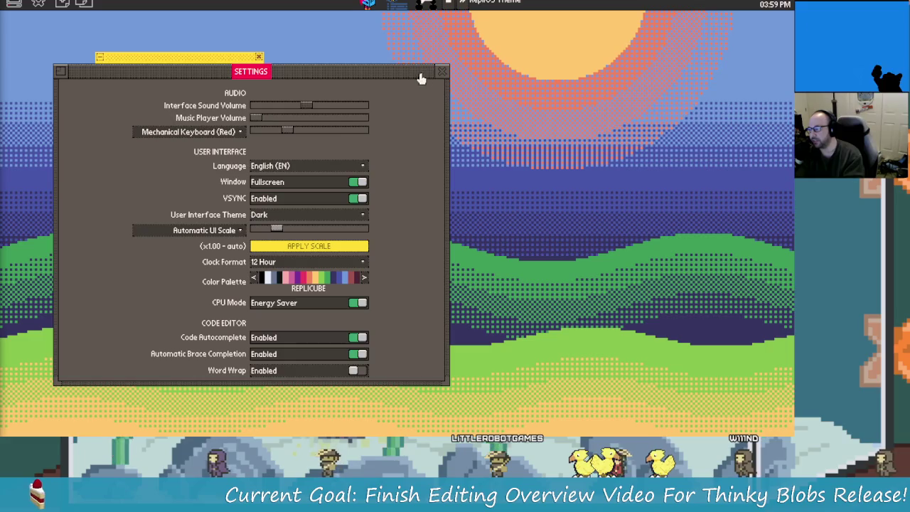
click(441, 72)
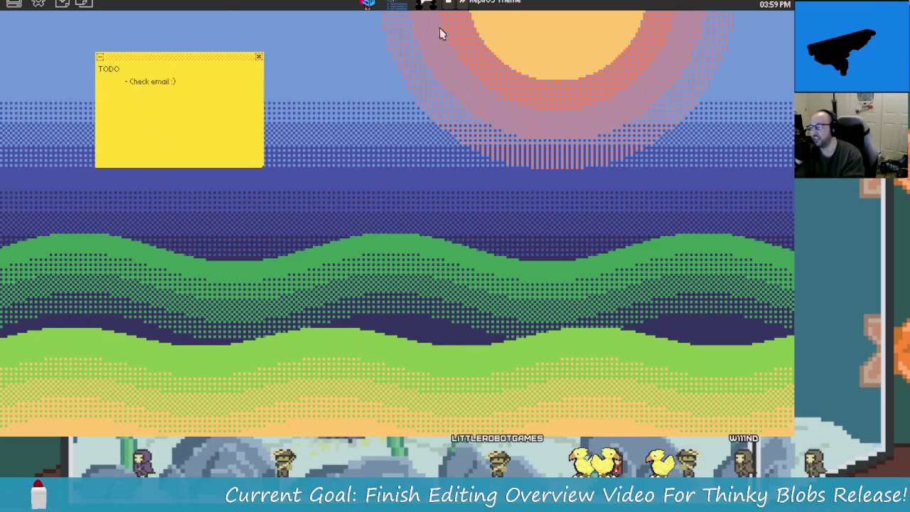
click(396, 4)
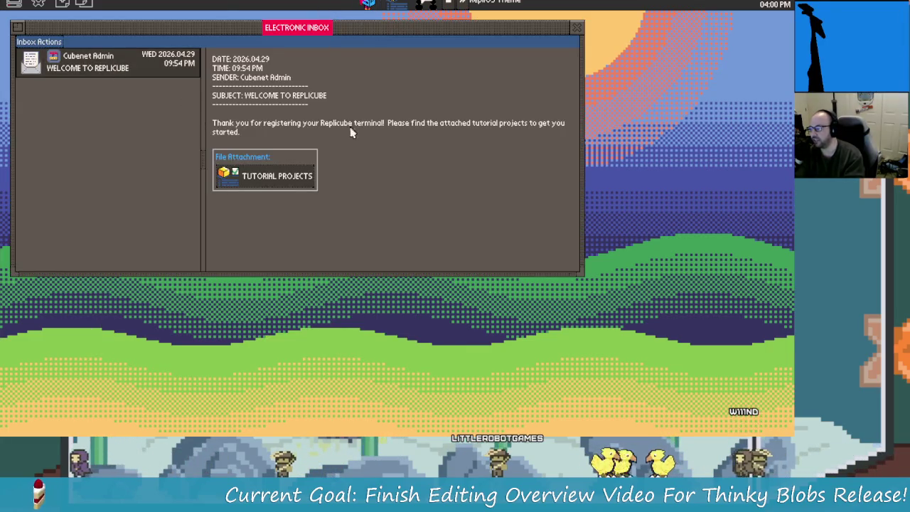
Step: Open the Tutorial Projects attachment and load the In Comparison notched rainbow cube puzzle
click(284, 184)
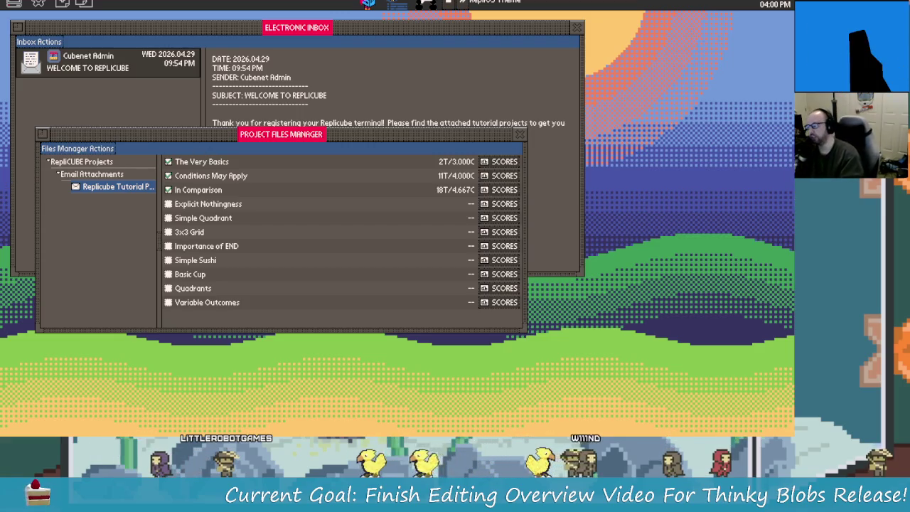
double_click(231, 204)
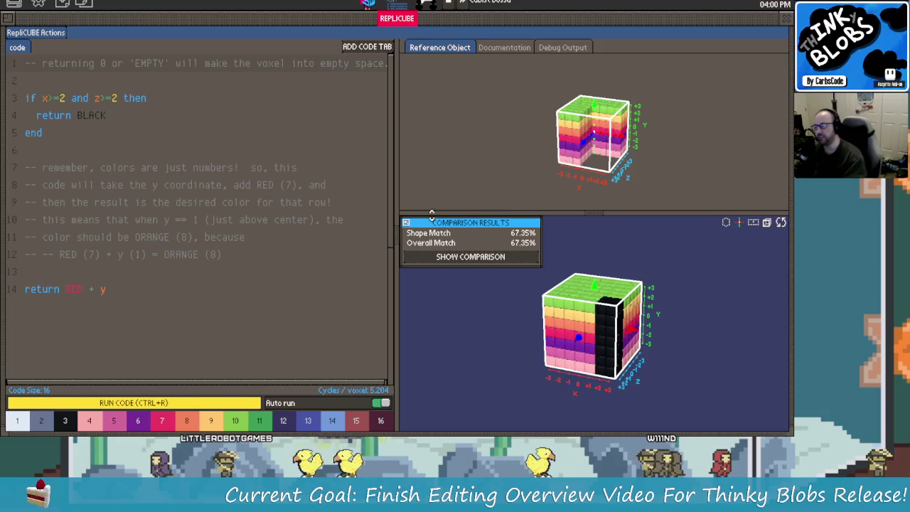
Step: Orbit and zoom both cubes all around, and select the comment lines 8–12
drag(585, 287, 684, 314)
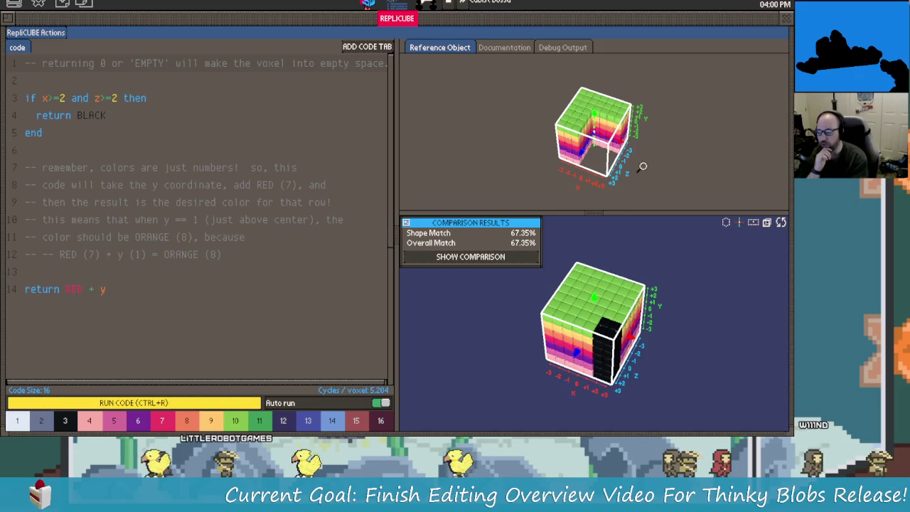
scroll(684, 314, up, 5)
mouse_move(674, 154)
mouse_down()
mouse_move(653, 142)
mouse_move(469, 159)
mouse_up()
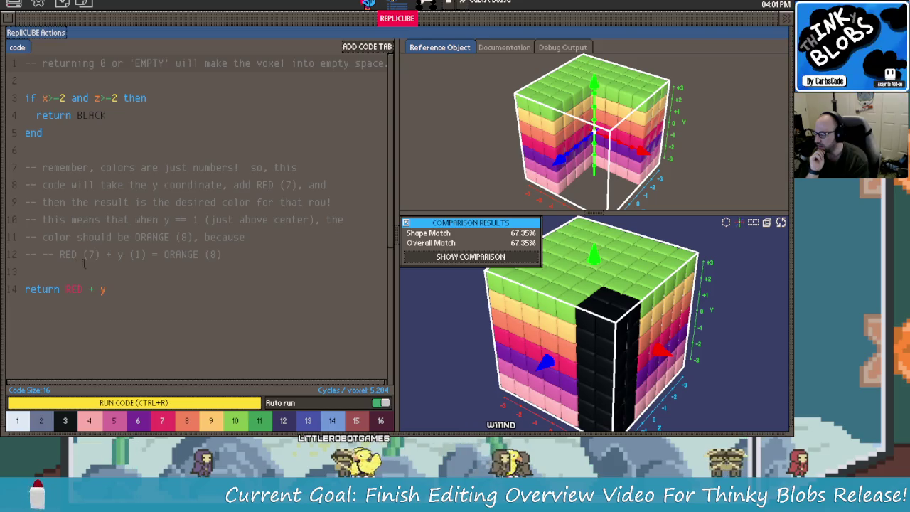
mouse_move(591, 306)
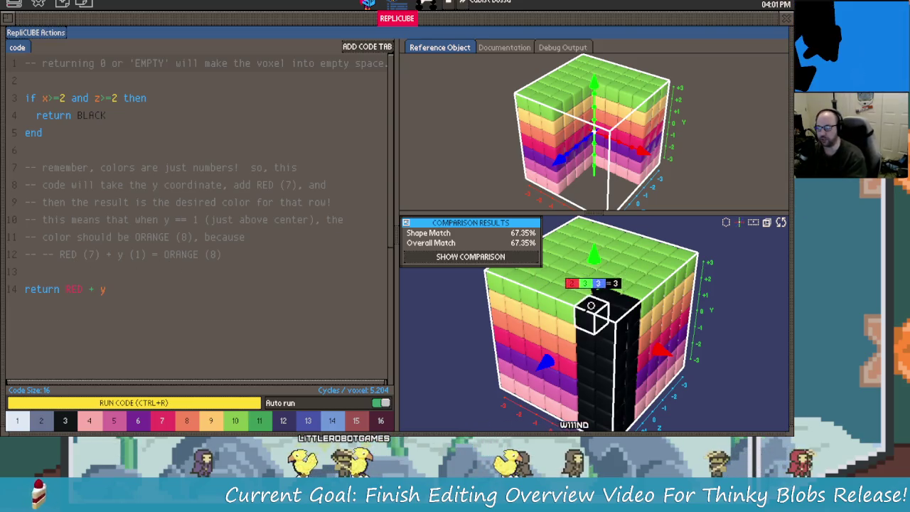
drag(227, 255, 114, 185)
click(198, 201)
Step: Turn the cubes to side-on views, check the line 3 if condition, then reopen the inbox
mouse_move(605, 320)
mouse_down()
mouse_move(459, 308)
mouse_move(471, 311)
mouse_move(497, 234)
mouse_up()
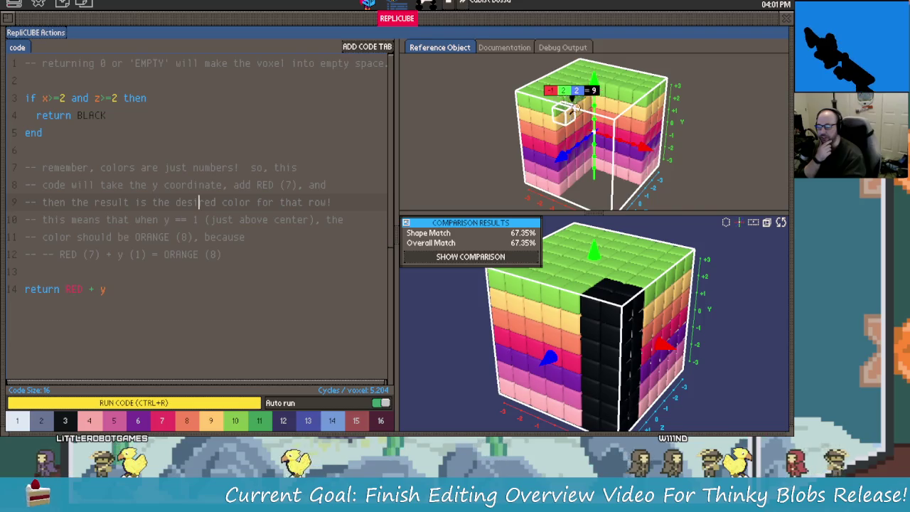
mouse_move(599, 95)
mouse_down()
mouse_move(576, 86)
mouse_move(571, 127)
mouse_move(697, 98)
mouse_move(622, 116)
mouse_up()
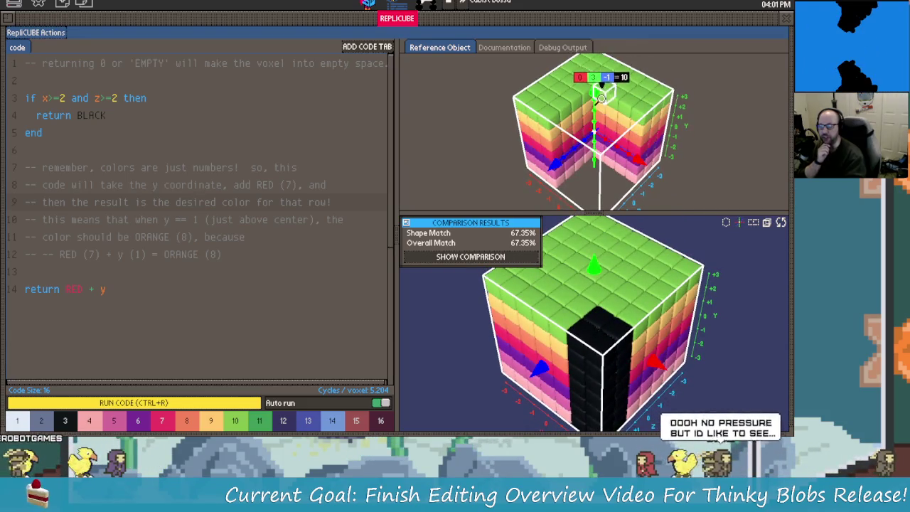
mouse_move(599, 103)
mouse_down()
mouse_move(629, 102)
mouse_move(579, 135)
mouse_move(655, 158)
mouse_move(564, 143)
mouse_move(597, 100)
mouse_move(646, 85)
mouse_move(574, 133)
mouse_move(680, 177)
mouse_move(720, 147)
mouse_move(609, 138)
mouse_move(575, 146)
mouse_move(626, 130)
mouse_move(568, 135)
mouse_move(618, 167)
mouse_move(662, 145)
mouse_move(636, 132)
mouse_up()
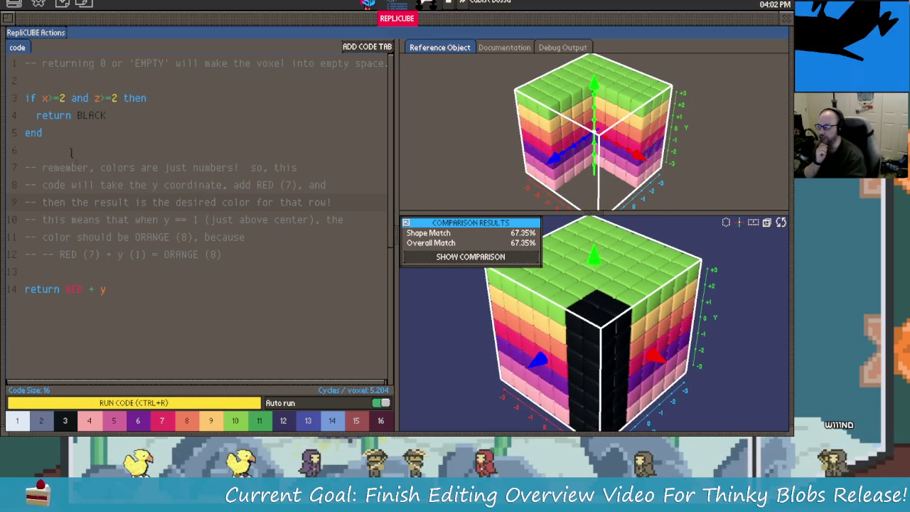
drag(512, 107, 463, 93)
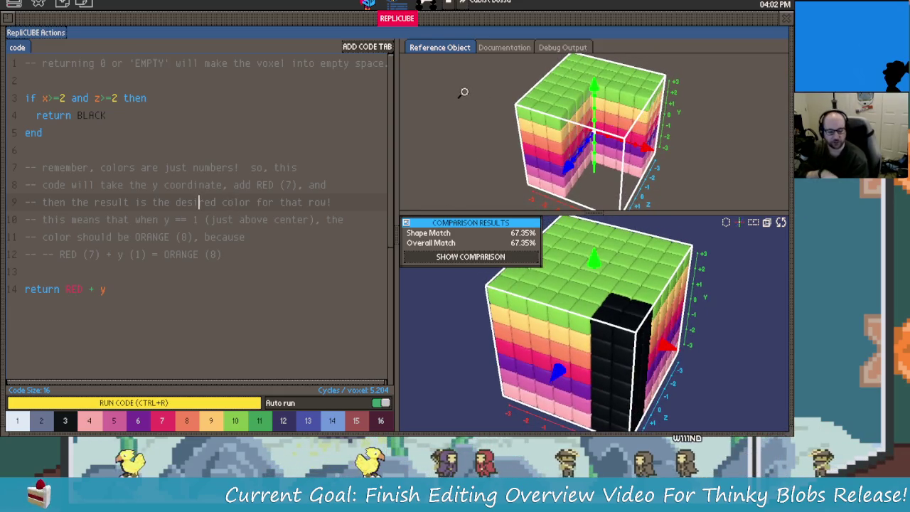
click(96, 99)
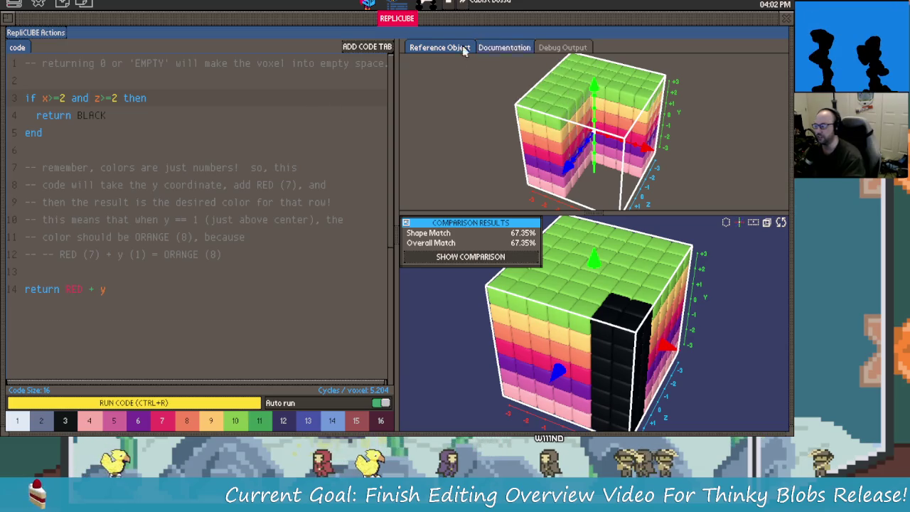
click(372, 4)
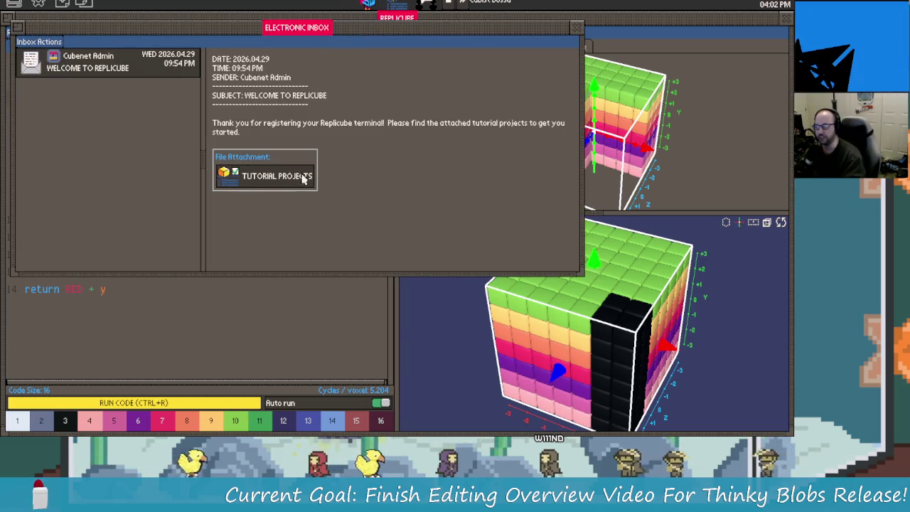
Step: Open The Very Basics puzzle from the tutorial projects list
click(300, 177)
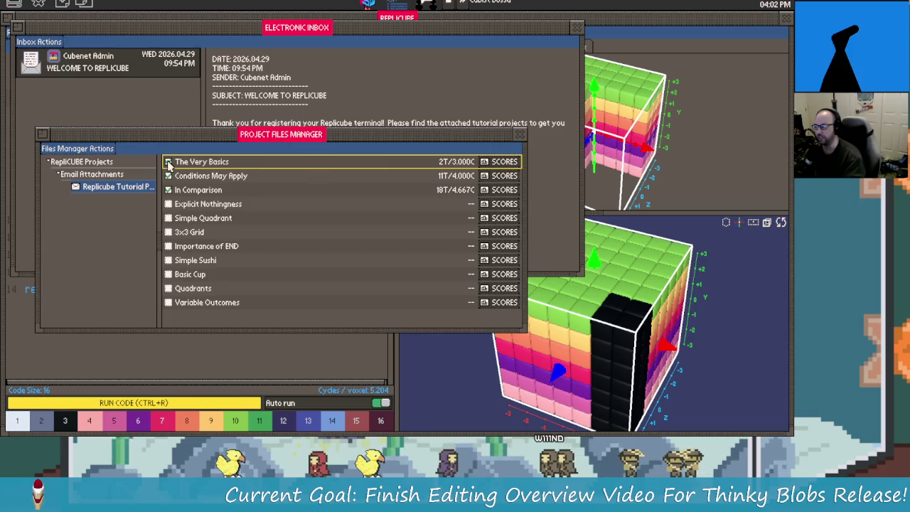
click(169, 164)
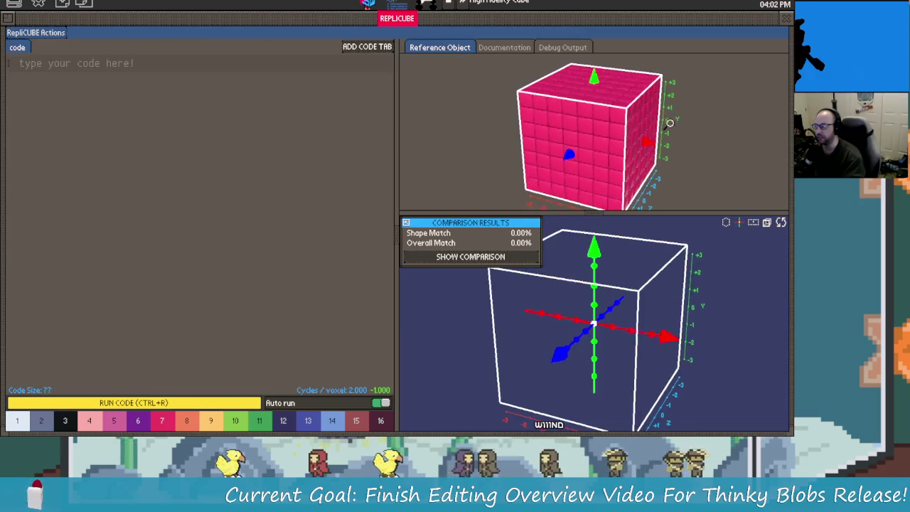
drag(669, 123, 627, 95)
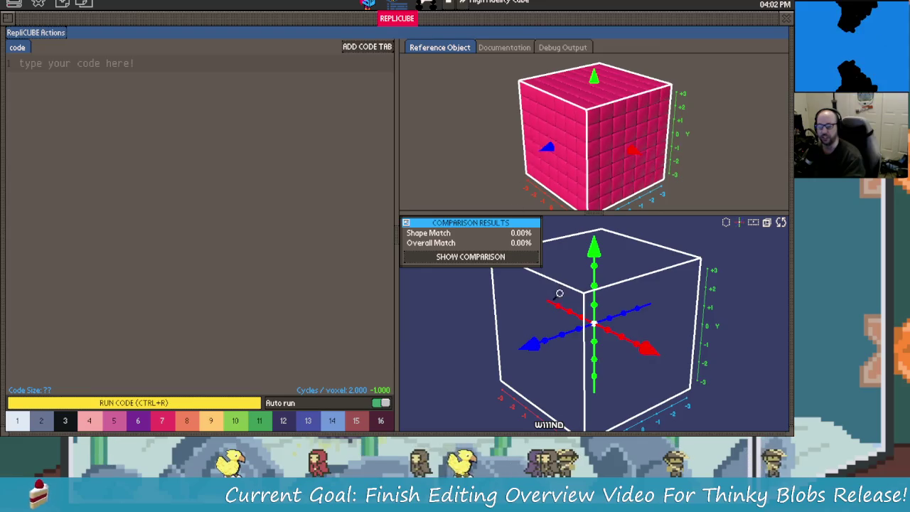
scroll(590, 314, down, 2)
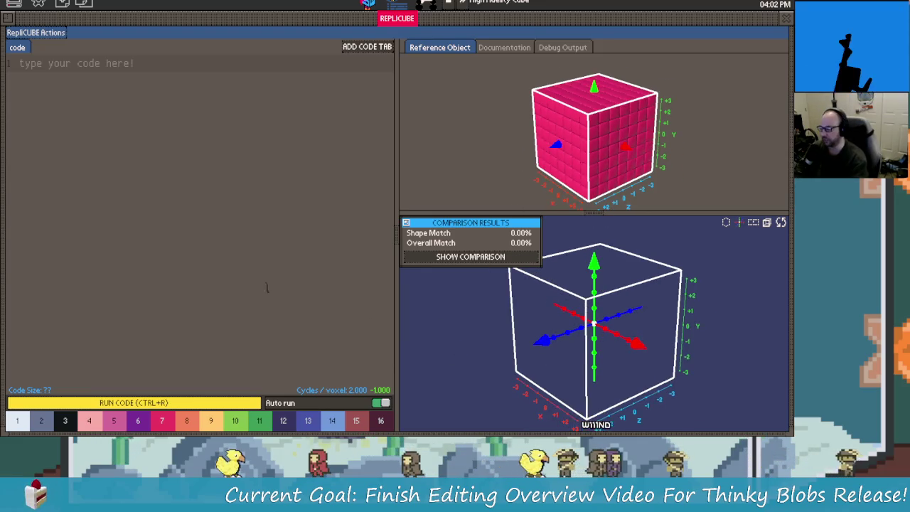
Step: Write 'return 7' to fill the cube solid pink, then submit the solution
click(64, 67)
text(ru)
key(BackSpace)
text(e)
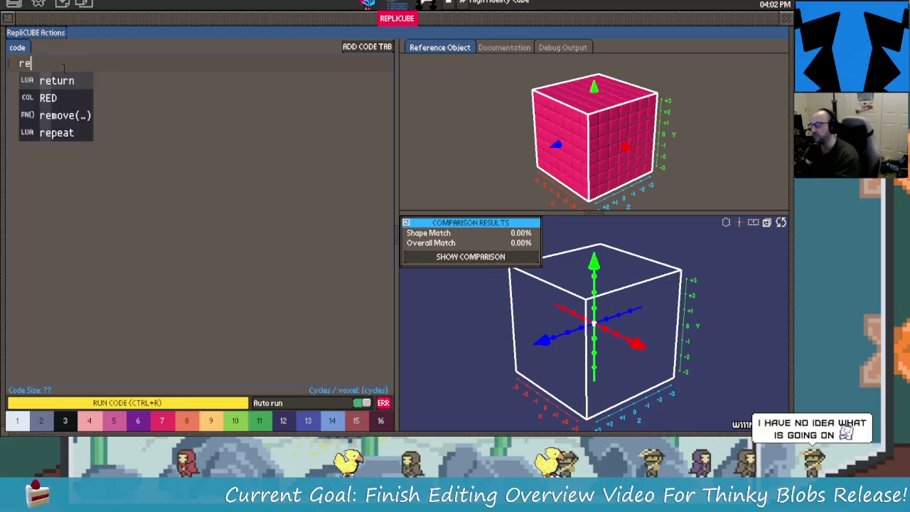
key(Tab)
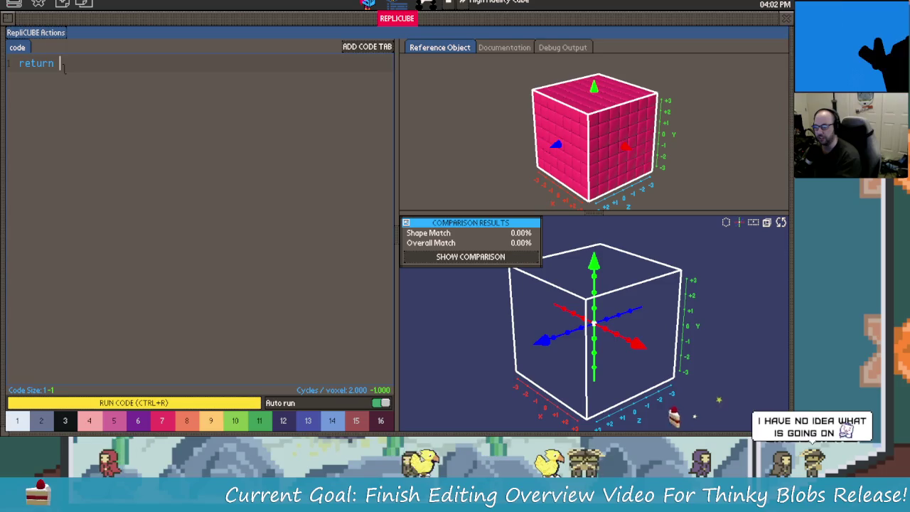
text(6)
key(BackSpace)
text(7)
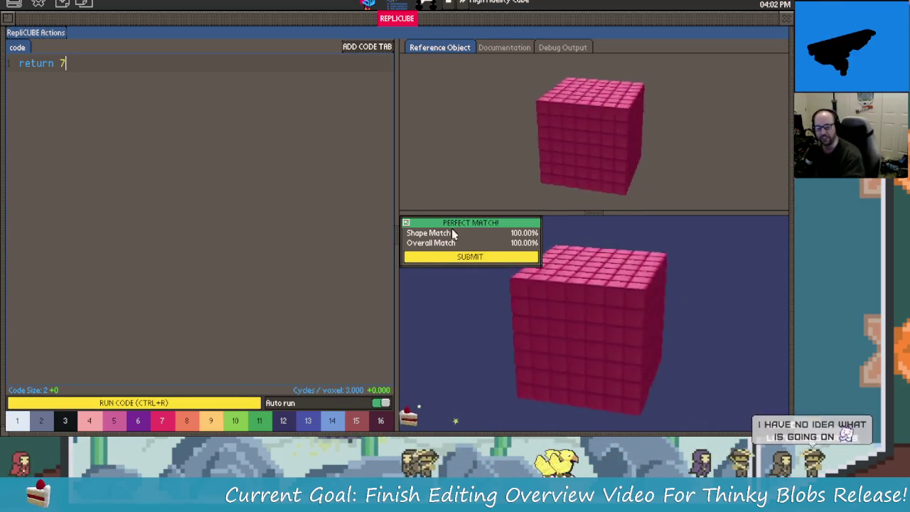
click(490, 256)
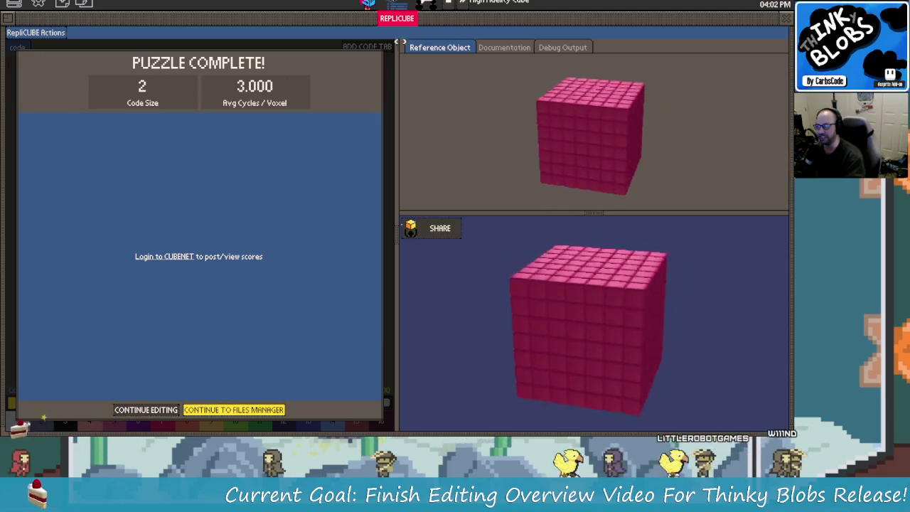
Step: Open the Conditions May Apply puzzle and inspect its if/else block
click(230, 411)
click(213, 176)
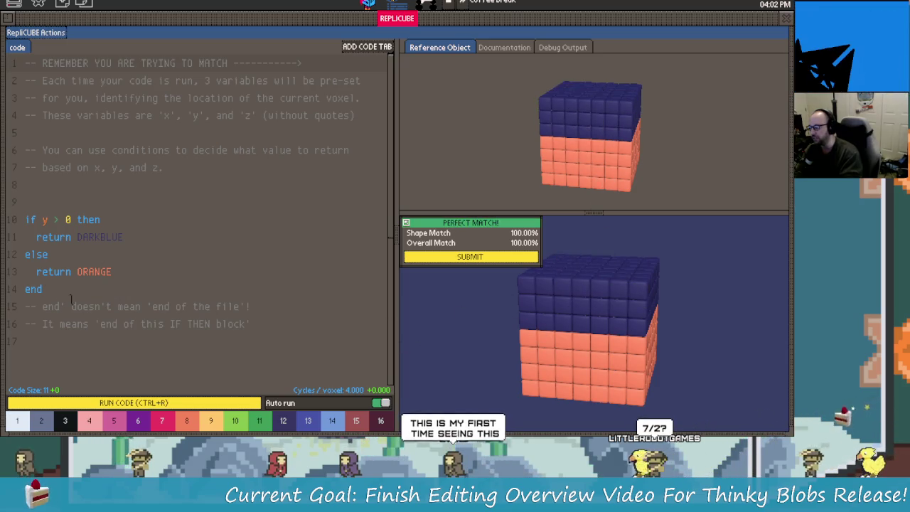
drag(42, 289, 25, 220)
click(50, 255)
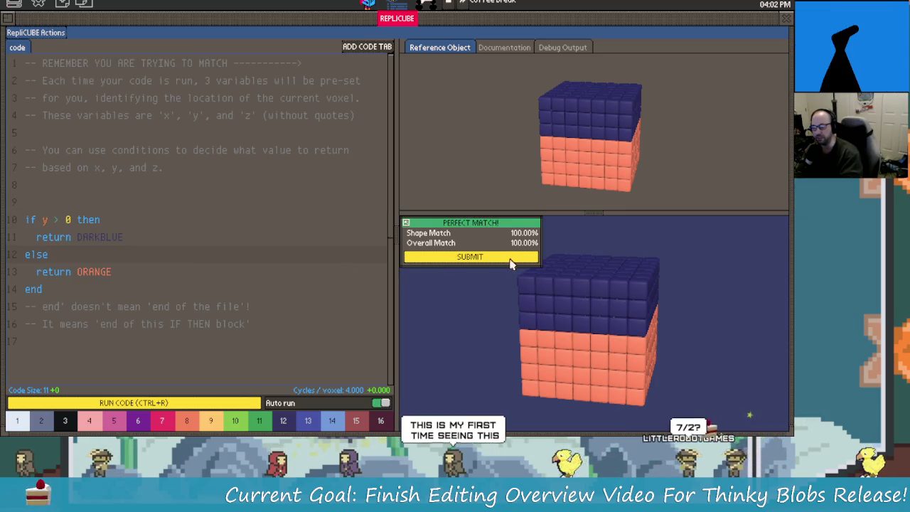
Step: Submit the blue-over-orange solution and open the next puzzle in the list
click(509, 260)
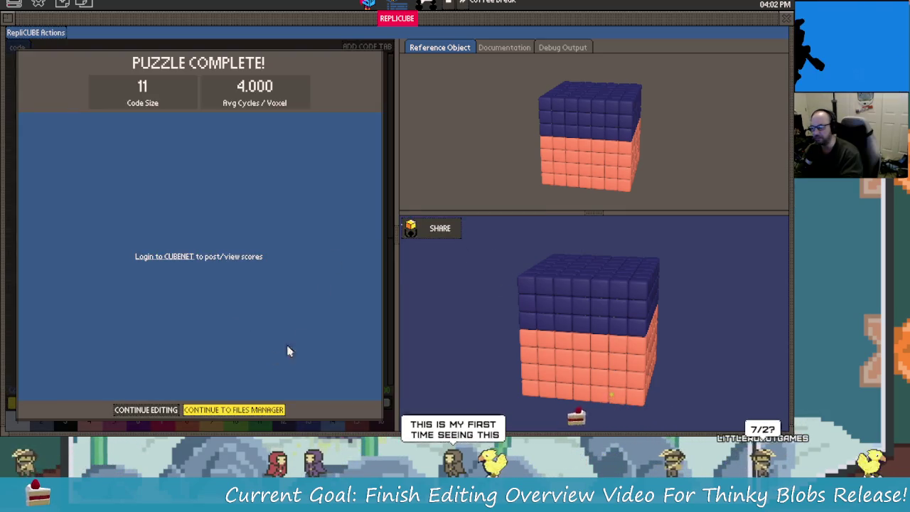
click(261, 409)
click(213, 193)
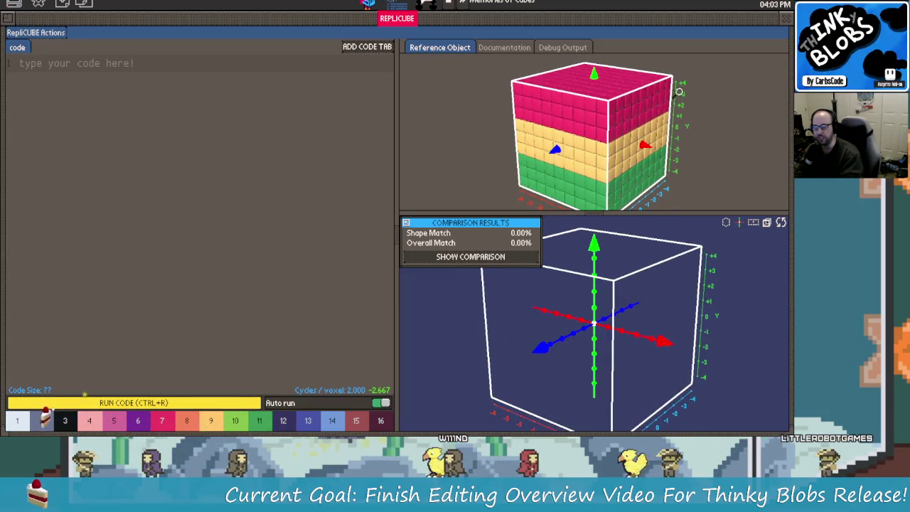
Step: Write 'if y>1 then return 7 end' with the return line indented
click(683, 300)
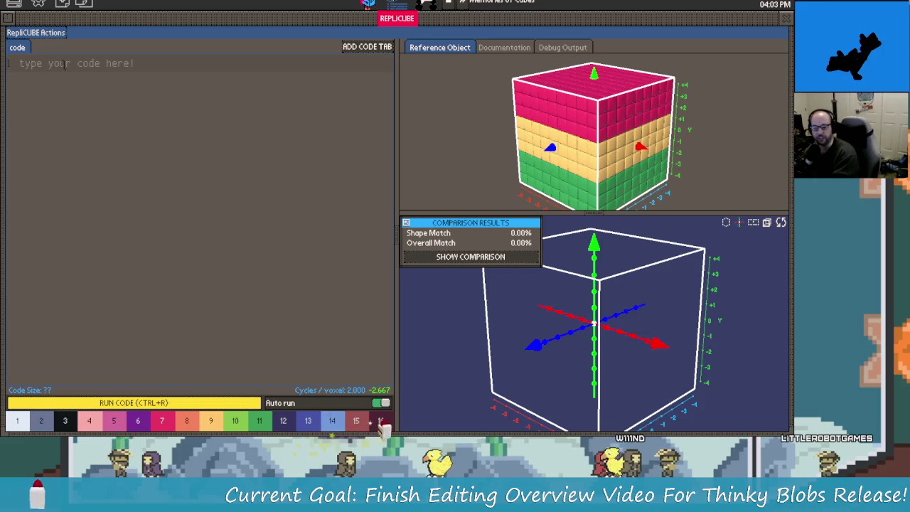
text(if )
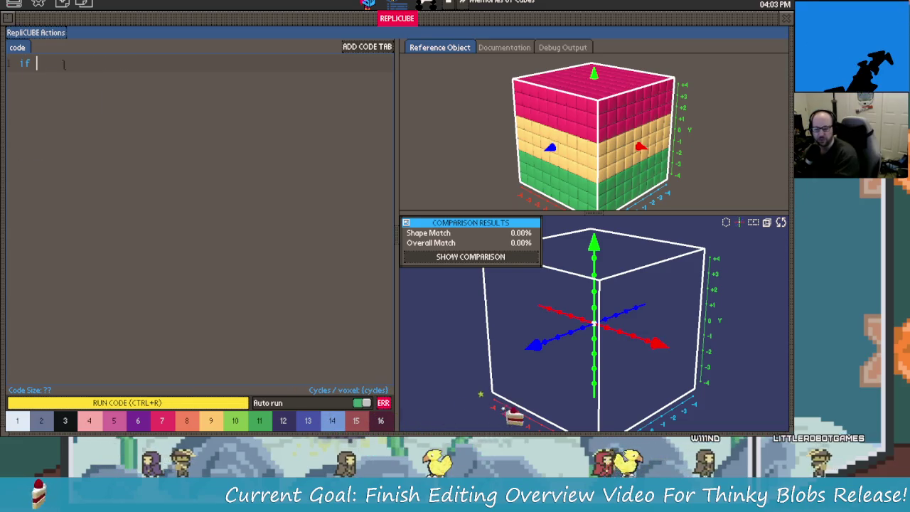
text(y)
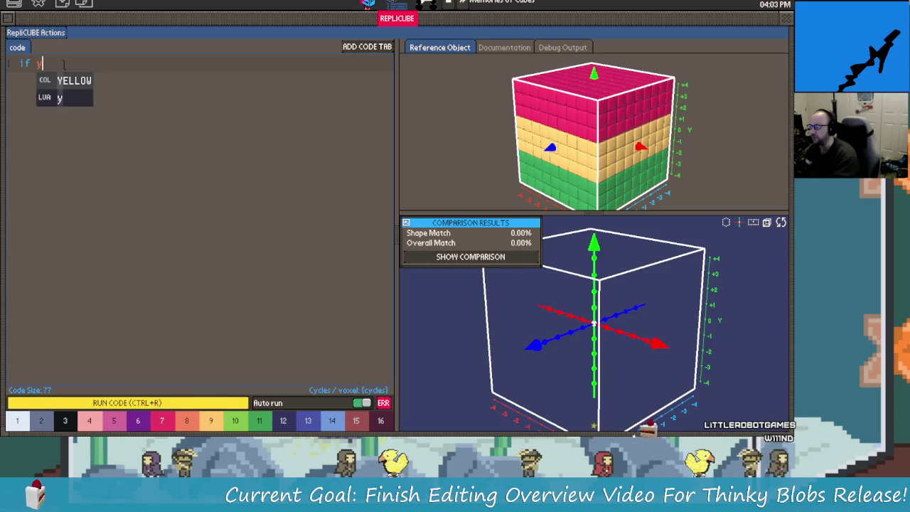
text(>)
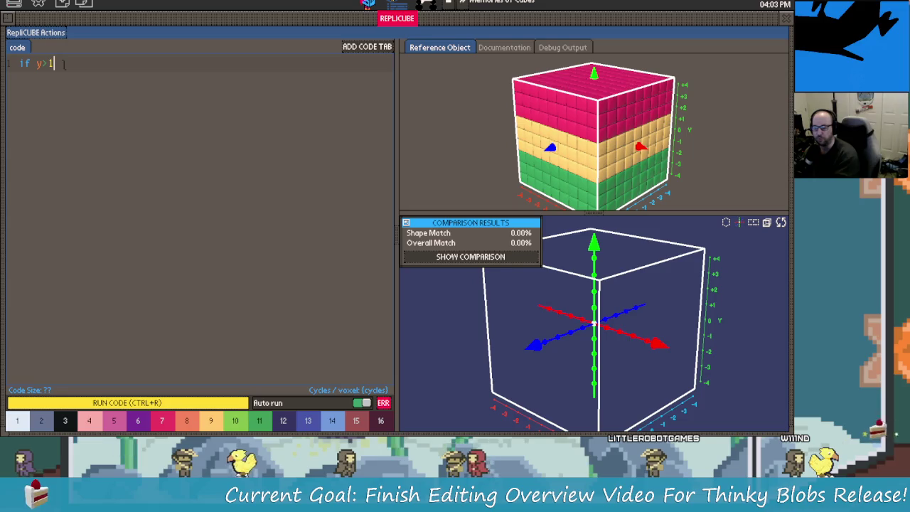
text(1)
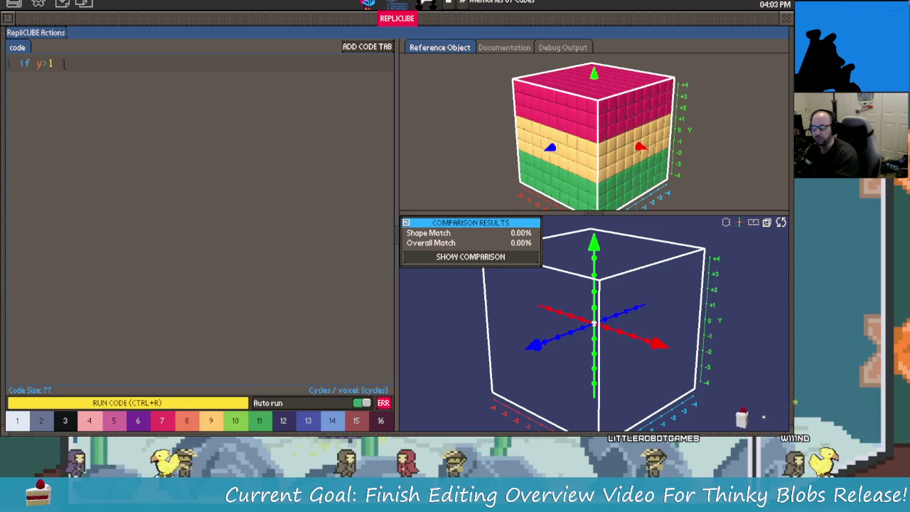
text( then )
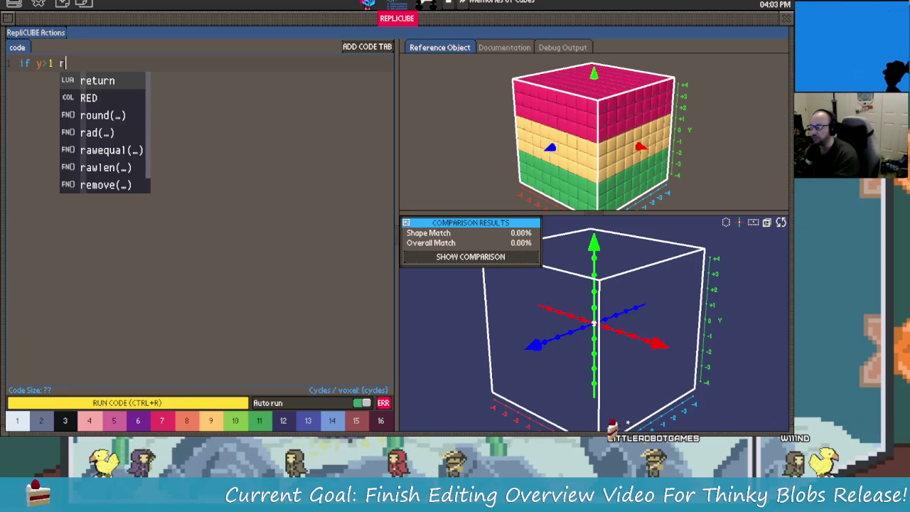
text(return 7)
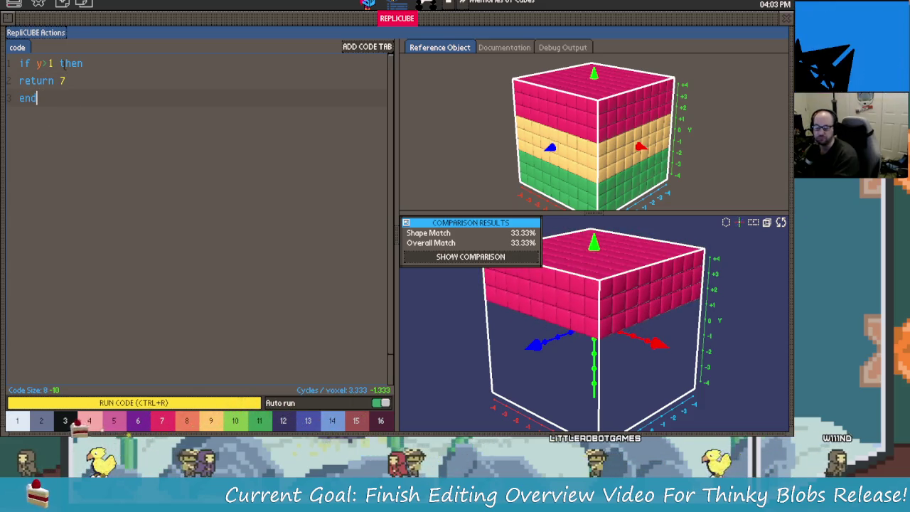
click(22, 81)
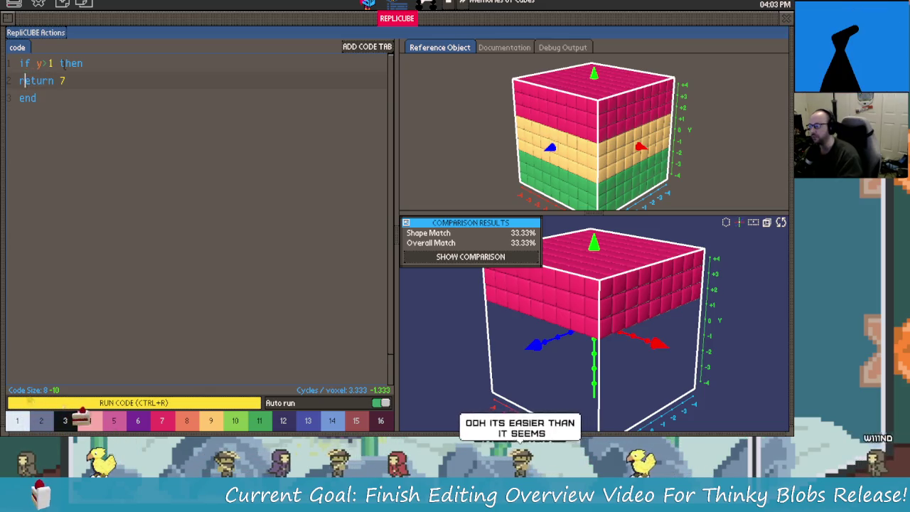
key(Tab)
key(Down)
key(End)
key(Return)
key(BackSpace)
Step: Draft a second y condition below the block, then erase its comparison
key(Return)
key(Return)
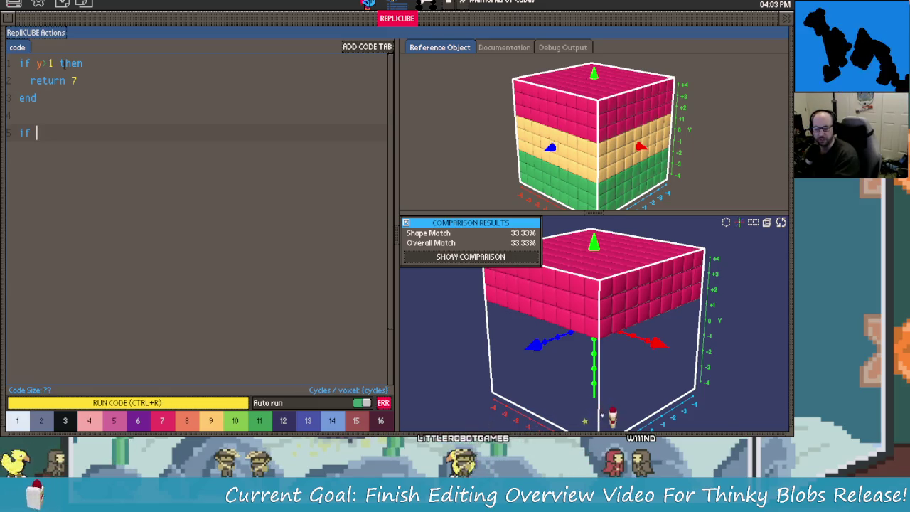
text(y )
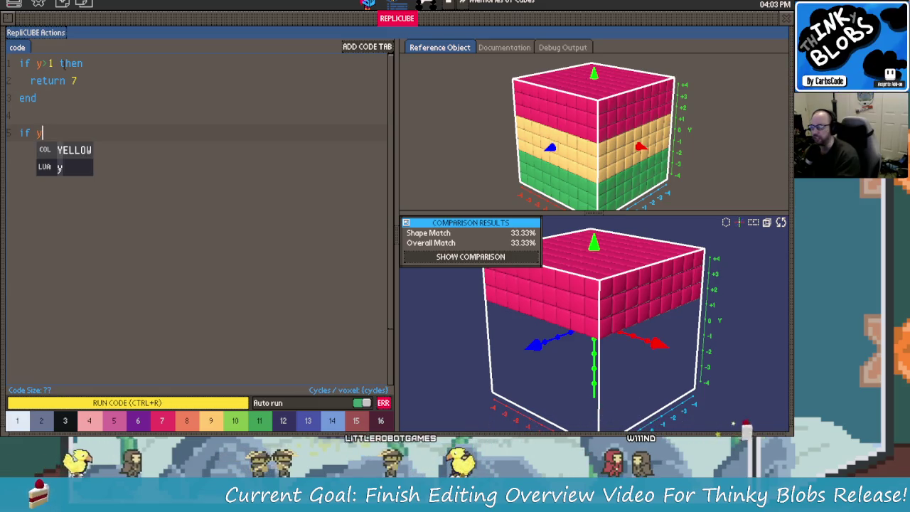
text(<)
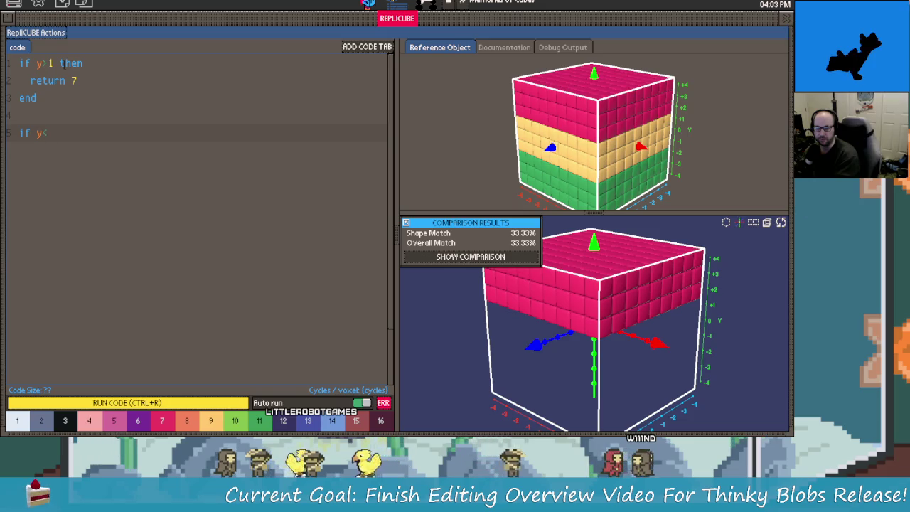
key(BackSpace)
key(BackSpace)
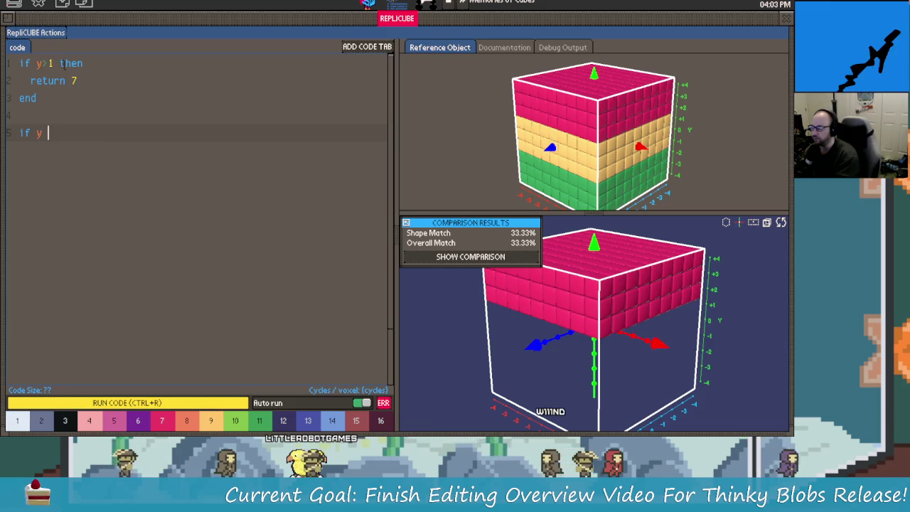
text(<)
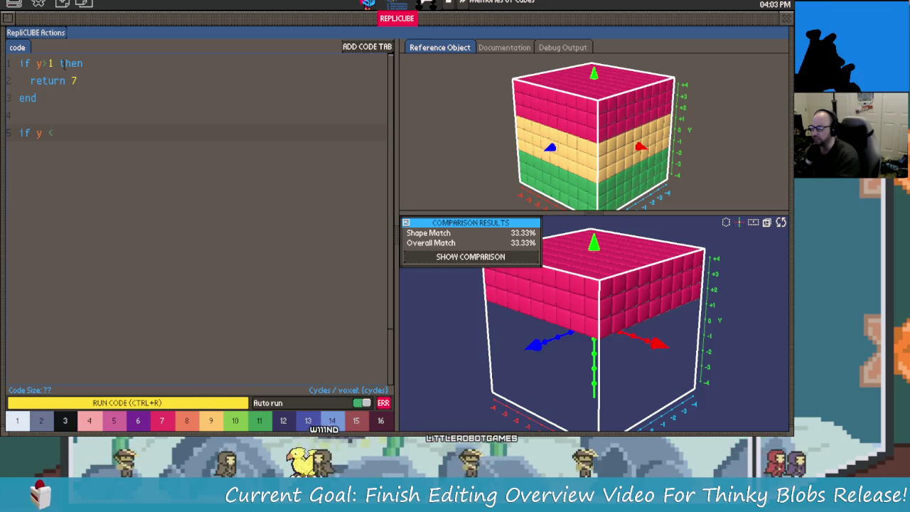
text(1 or )
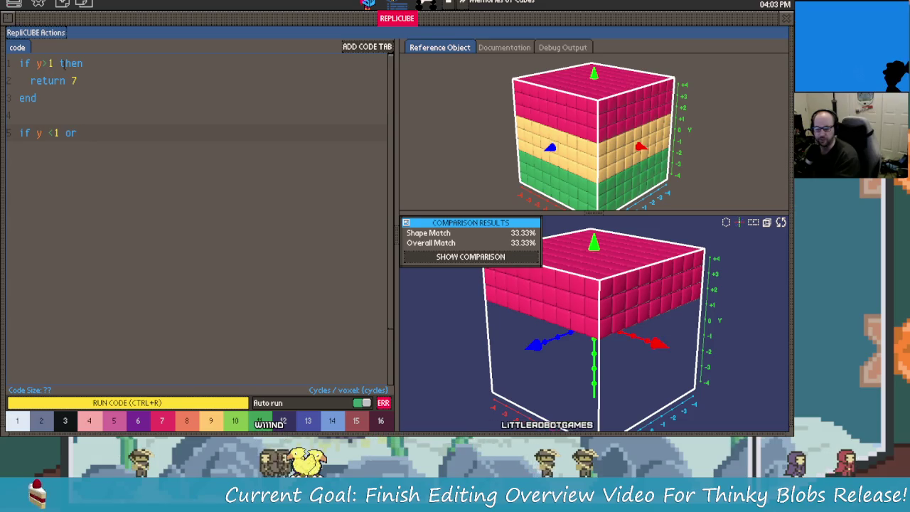
text(>)
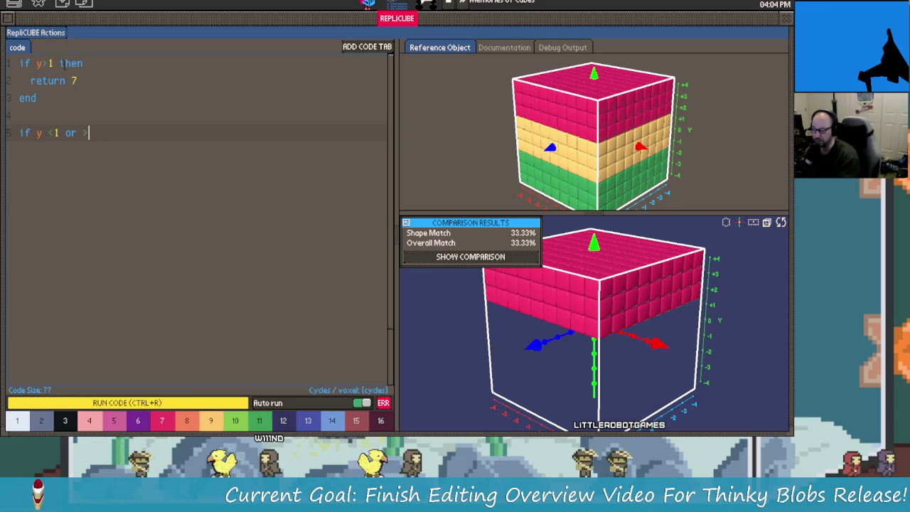
text(1 then)
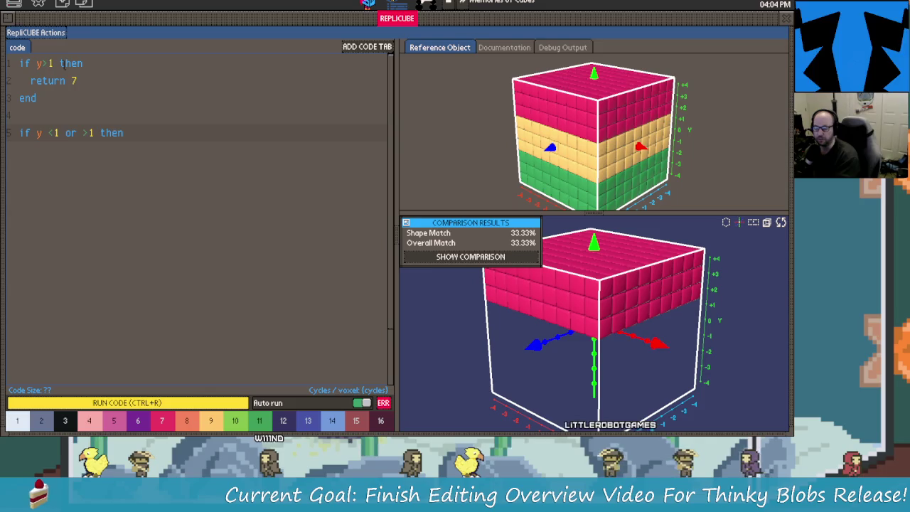
key(Left)
key(Left)
key(Left)
key(Left)
key(Left)
key(Delete)
key(BackSpace)
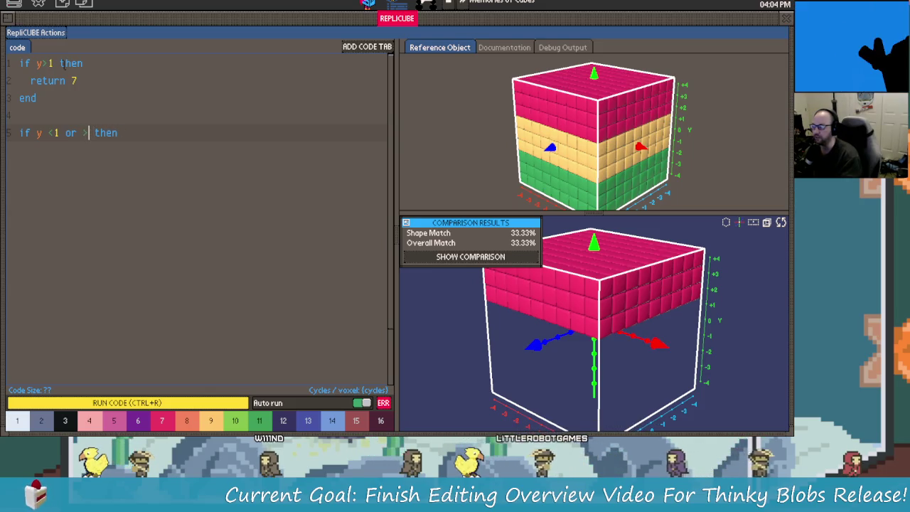
key(BackSpace)
key(BackSpace)
key(BackSpace)
key(BackSpace)
key(BackSpace)
key(BackSpace)
key(BackSpace)
key(BackSpace)
key(BackSpace)
key(BackSpace)
key(BackSpace)
key(BackSpace)
key(BackSpace)
key(BackSpace)
key(BackSpace)
key(BackSpace)
key(BackSpace)
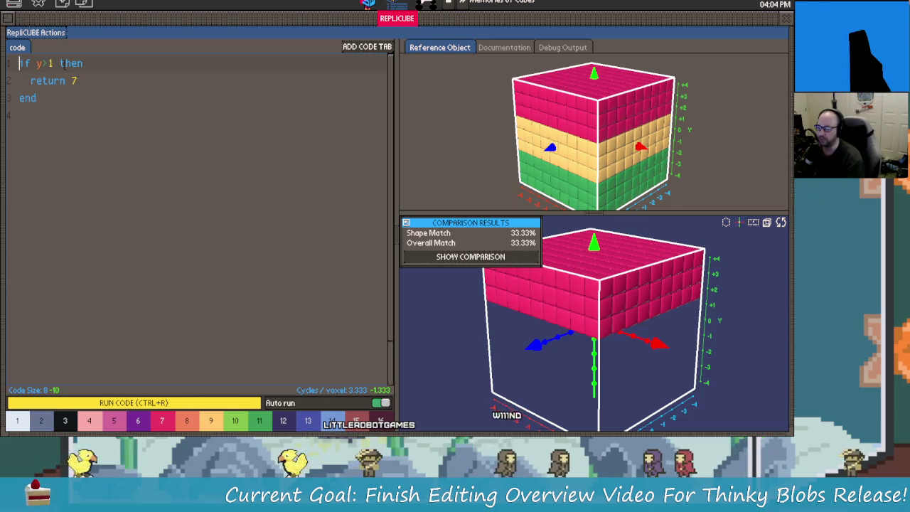
Step: Add an 'if y<-1 then return 11 end' block below the first block
key(Down)
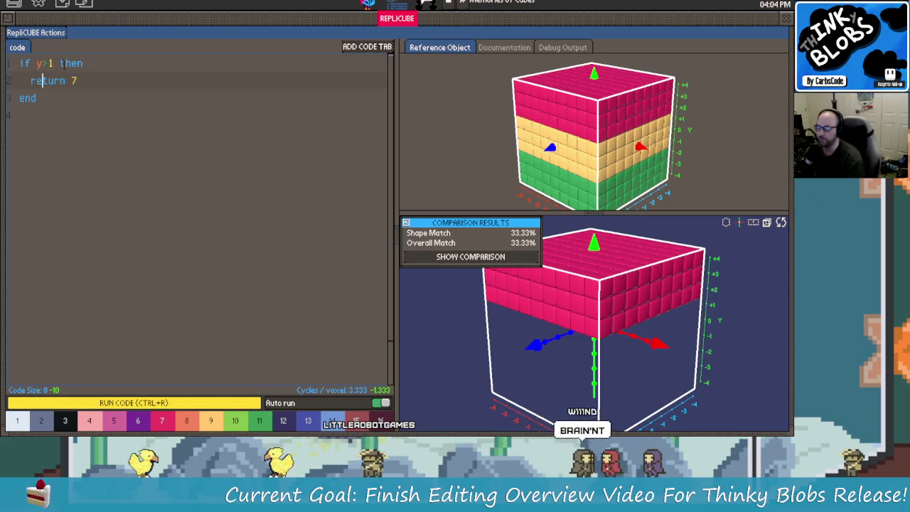
key(Down)
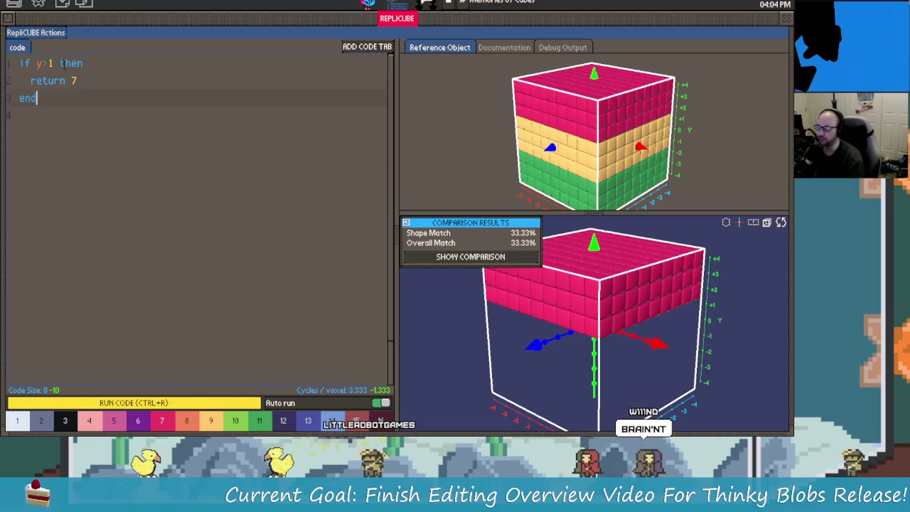
key(Down)
text(if y)
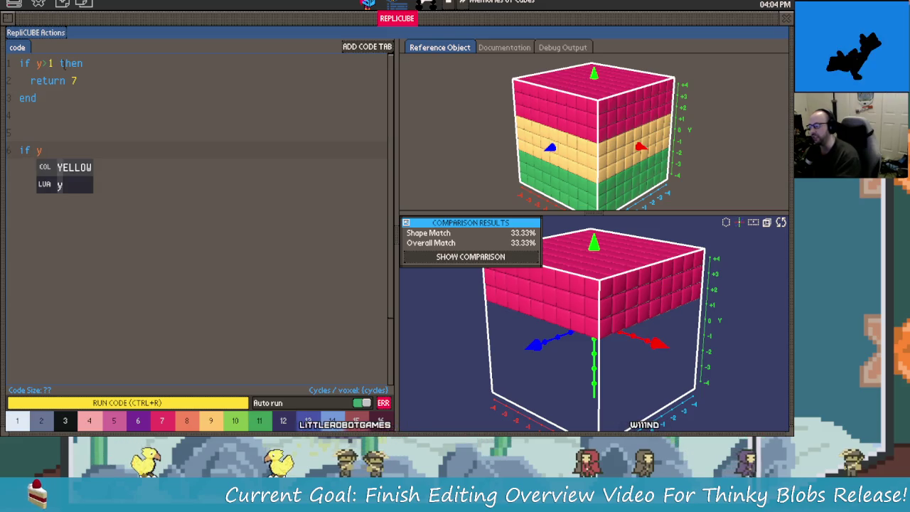
text(<)
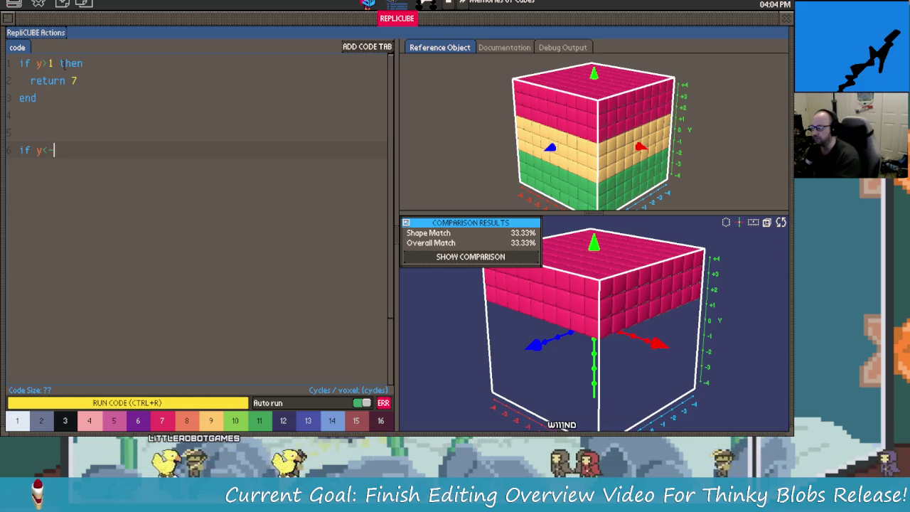
text(-1)
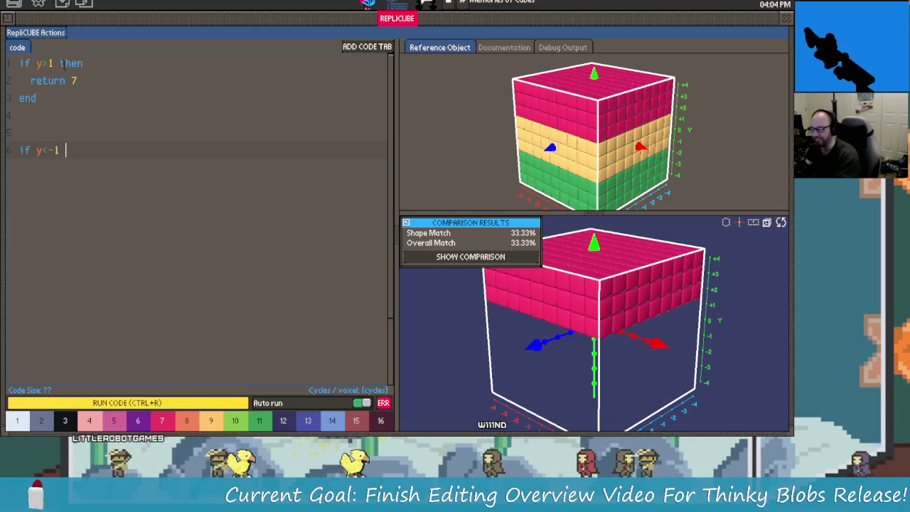
text( then)
key(Return)
text(retrun n)
key(BackSpace)
key(BackSpace)
key(BackSpace)
key(BackSpace)
key(BackSpace)
key(BackSpace)
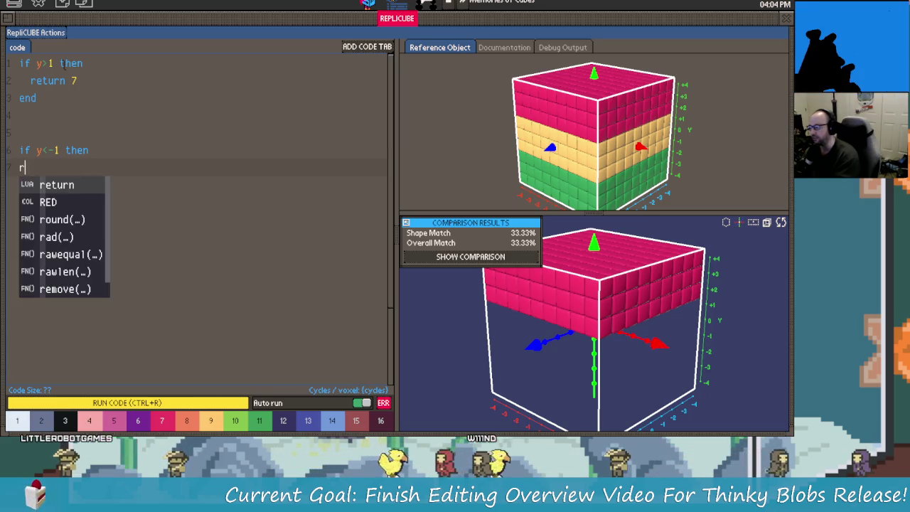
key(BackSpace)
text(return)
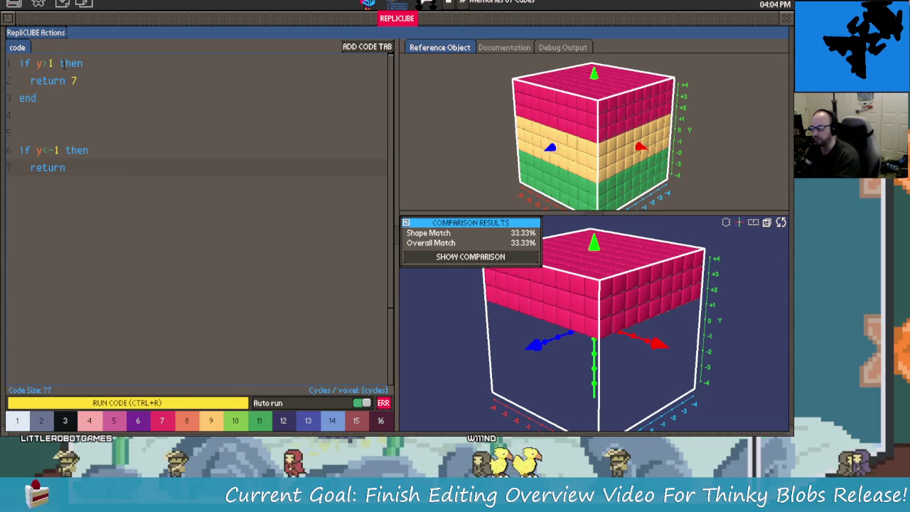
key(Return)
text(end)
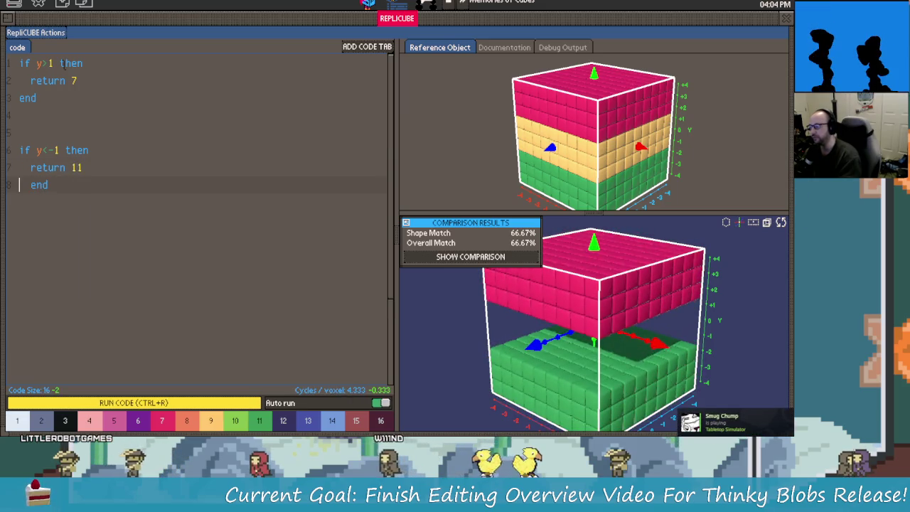
Step: Unindent the closing end and remove the extra blank line between blocks
key(Delete)
key(Delete)
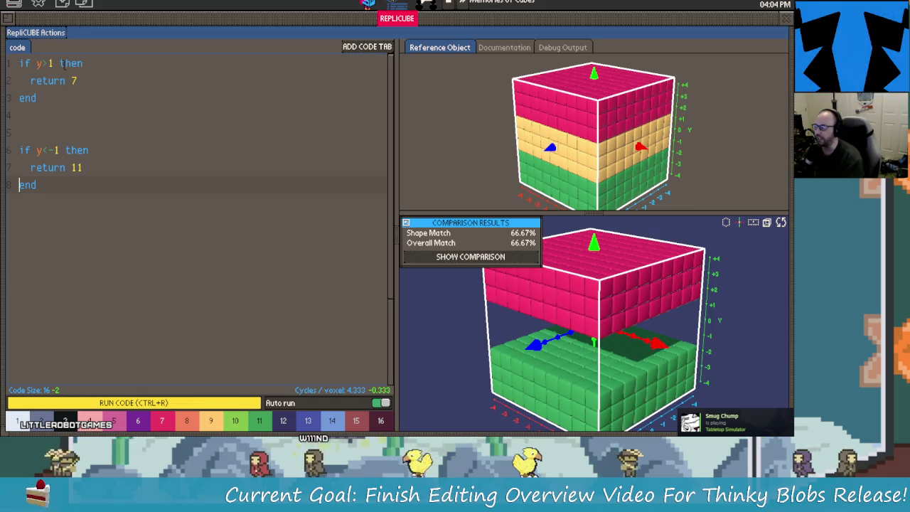
key(Right)
key(Right)
key(Right)
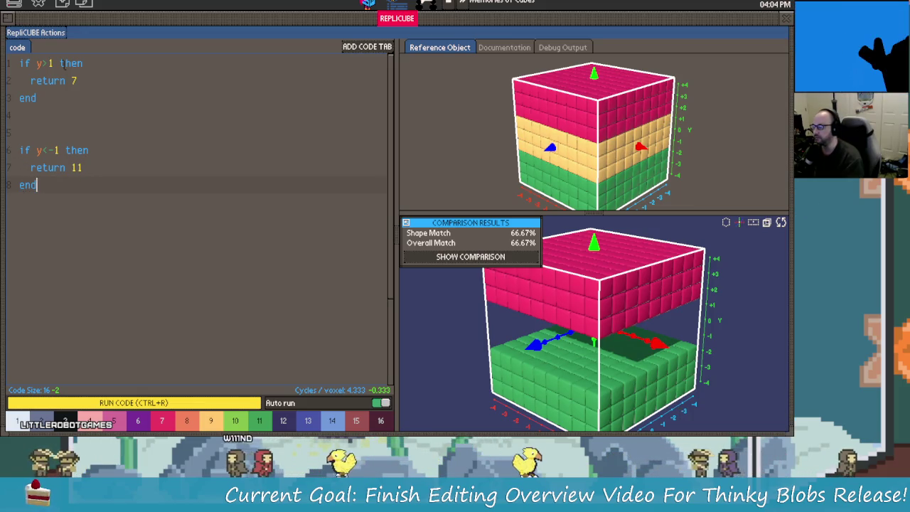
key(Up)
key(Up)
key(Up)
key(Delete)
key(Down)
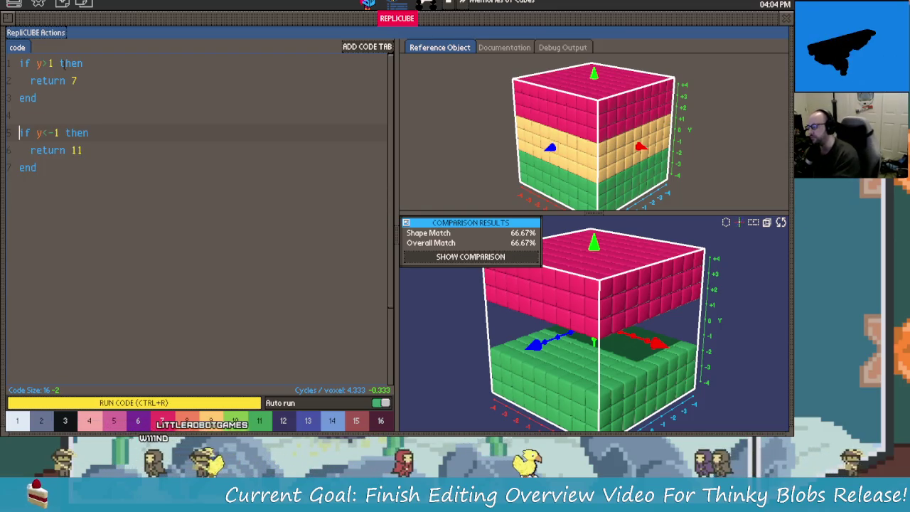
key(Up)
key(Up)
Step: Merge the two blocks into an if/elseif chain by removing the first block's end
key(End)
key(BackSpace)
key(BackSpace)
key(BackSpace)
text(else)
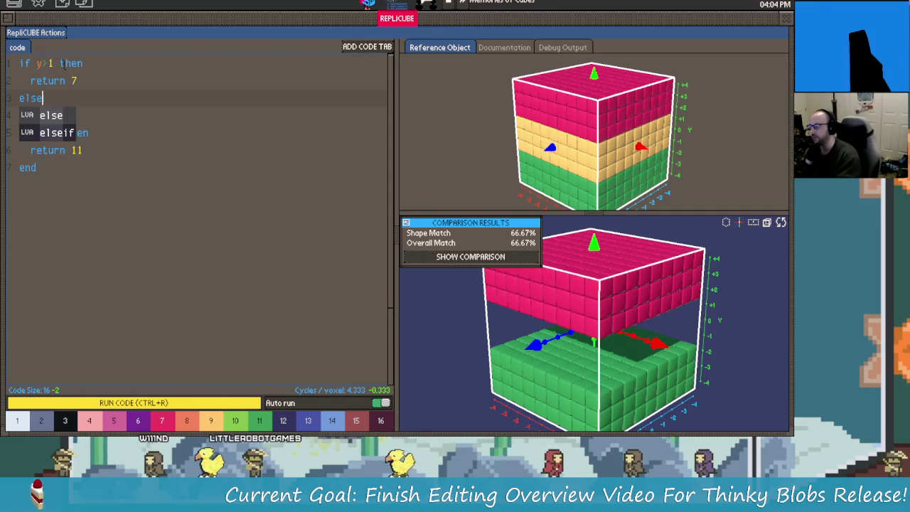
text( if if)
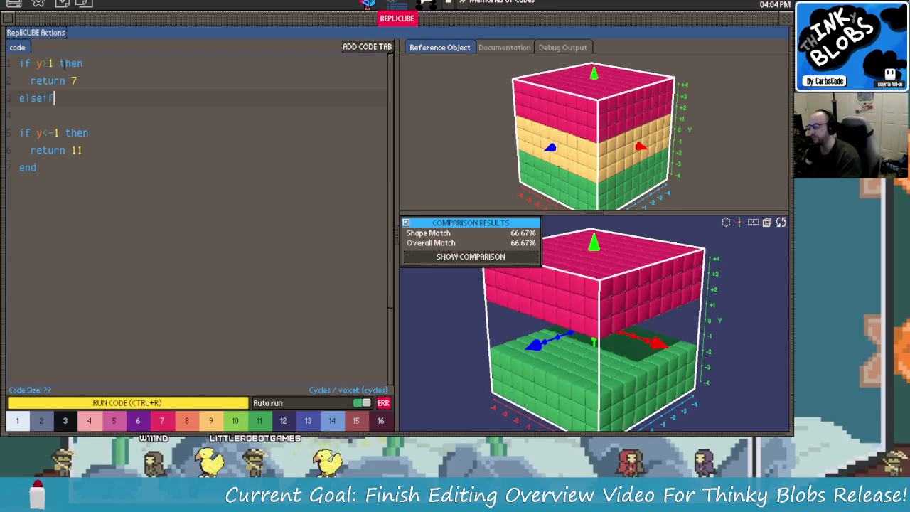
key(Down)
key(Down)
key(Right)
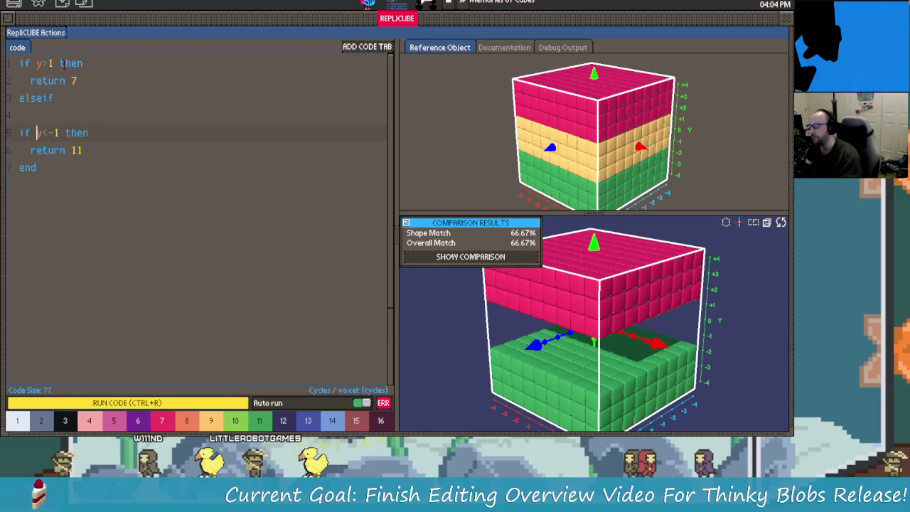
key(BackSpace)
key(BackSpace)
key(BackSpace)
key(Down)
key(Down)
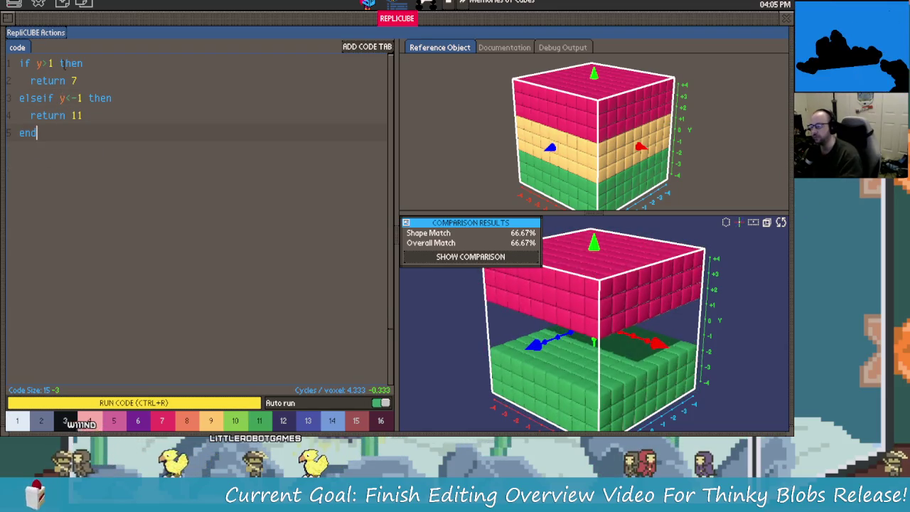
Step: Replace the final end with an else branch returning 9, closed with end
key(BackSpace)
key(BackSpace)
key(BackSpace)
text(else)
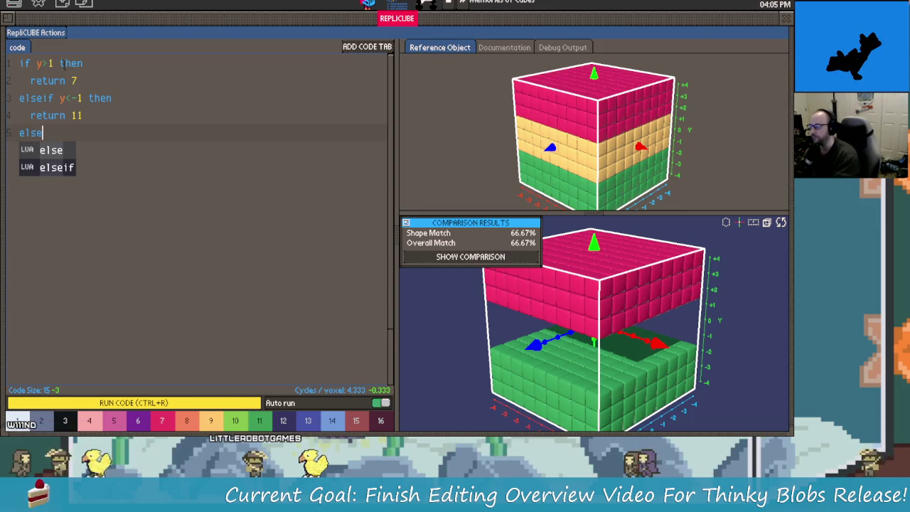
key(Return)
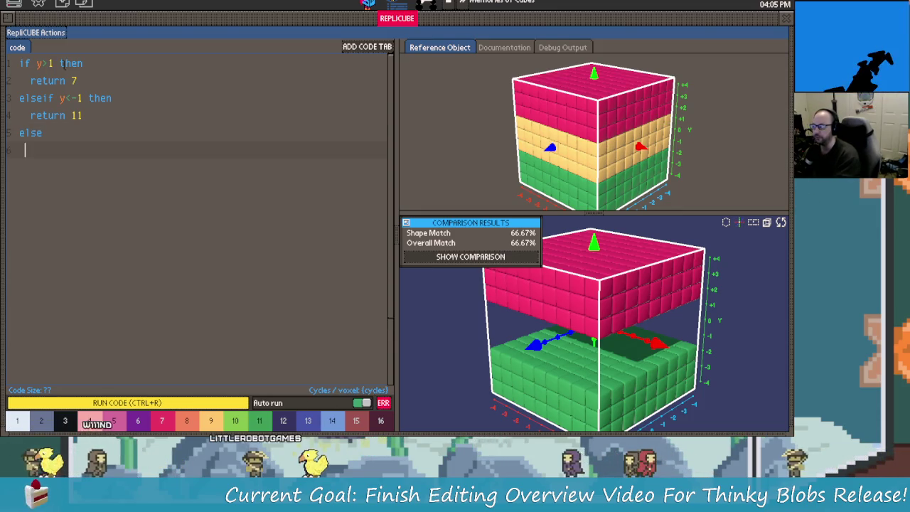
text(return)
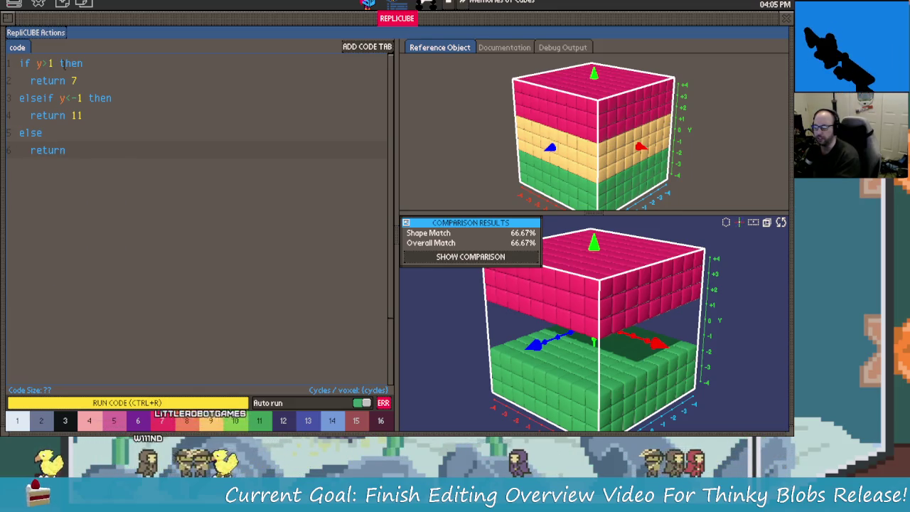
text( 9)
key(Return)
text(emd)
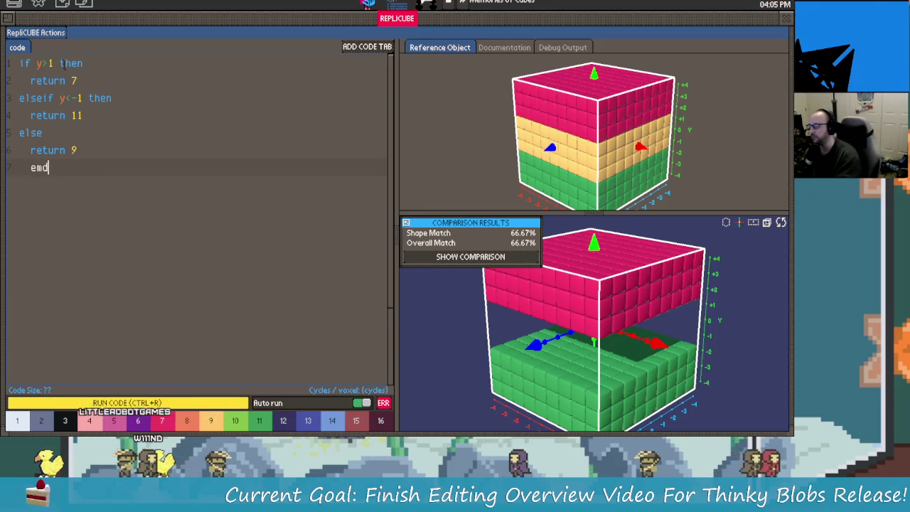
key(BackSpace)
text(mn)
key(BackSpace)
key(BackSpace)
text(n)
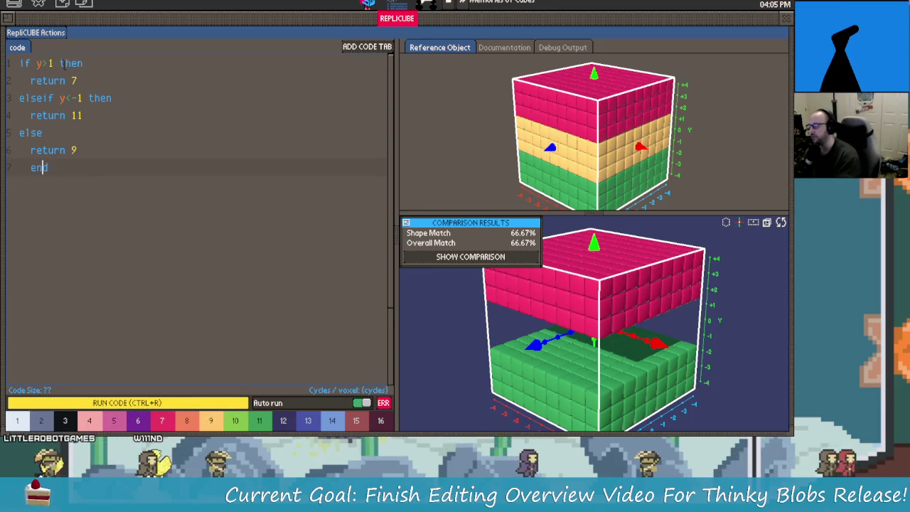
text(d)
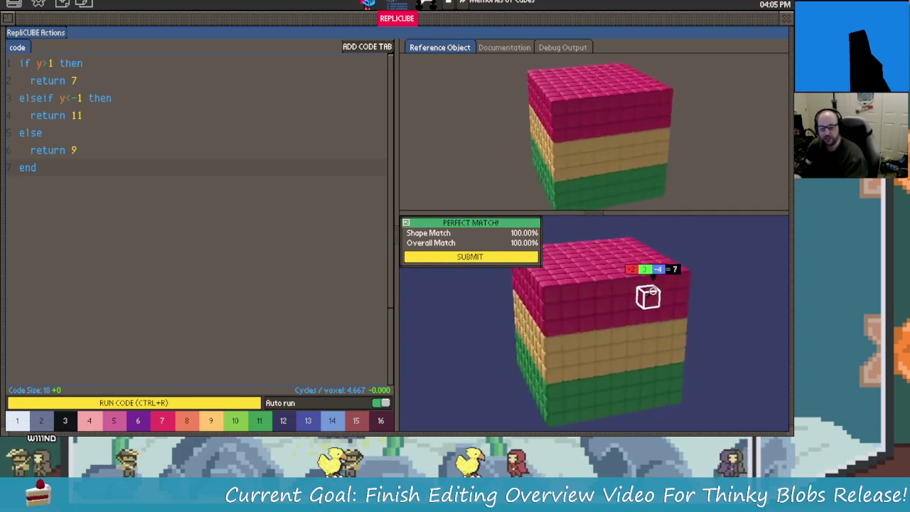
Step: Submit the In Comparison solution and continue to the files manager
drag(680, 331, 497, 284)
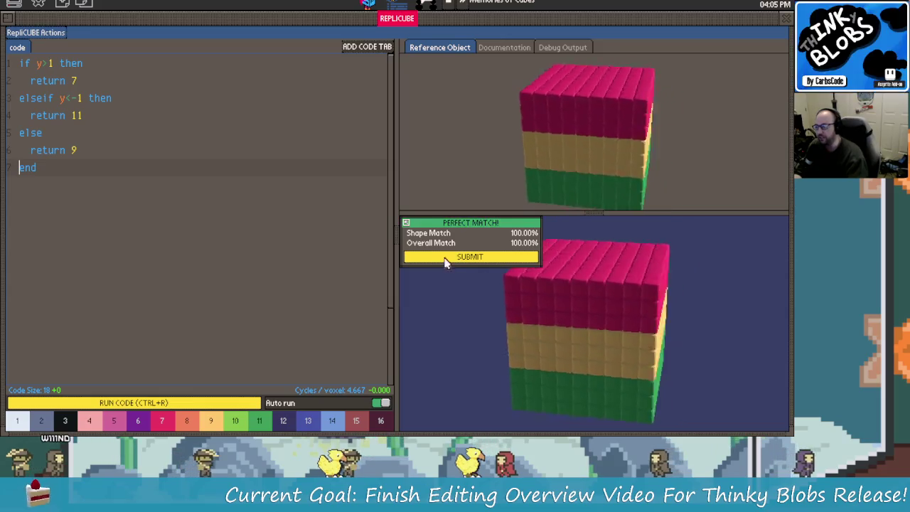
click(455, 258)
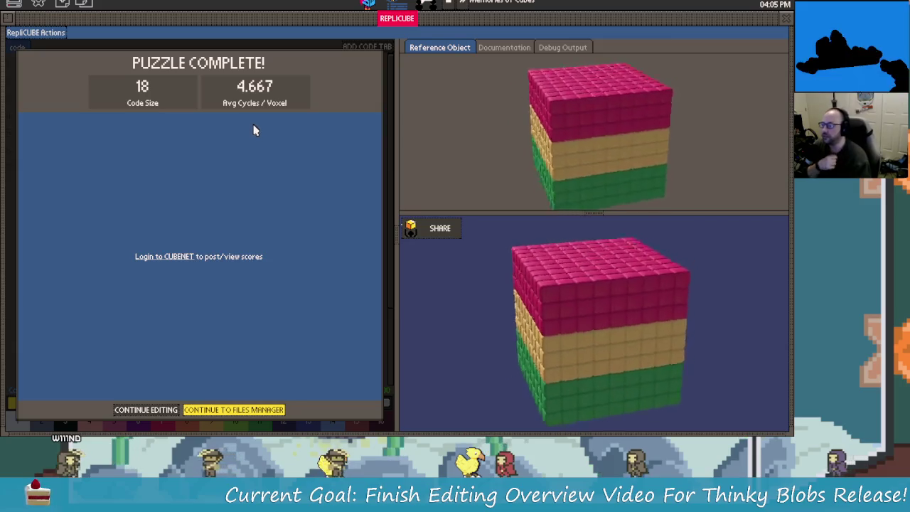
click(259, 410)
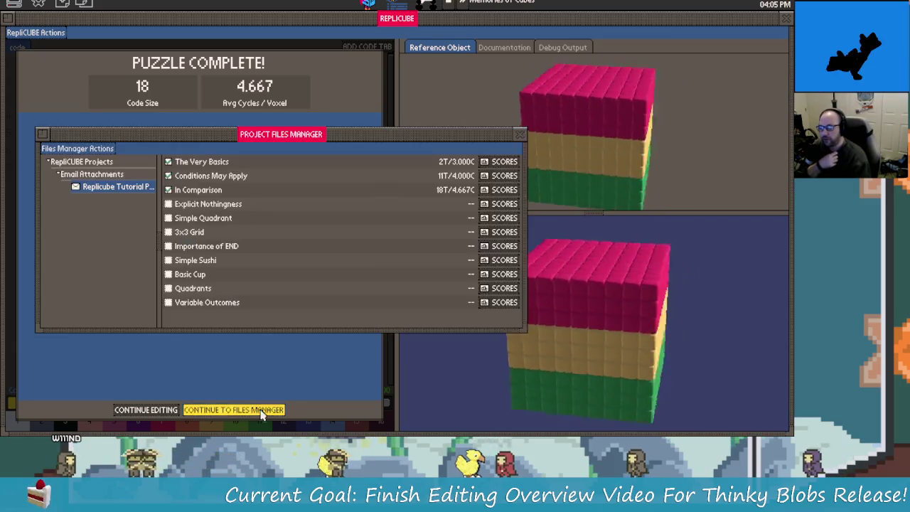
Step: Open Explicit Nothingness and orbit the cube to show the black corner column
double_click(220, 204)
mouse_move(565, 325)
mouse_down()
mouse_move(515, 347)
mouse_move(452, 350)
mouse_up()
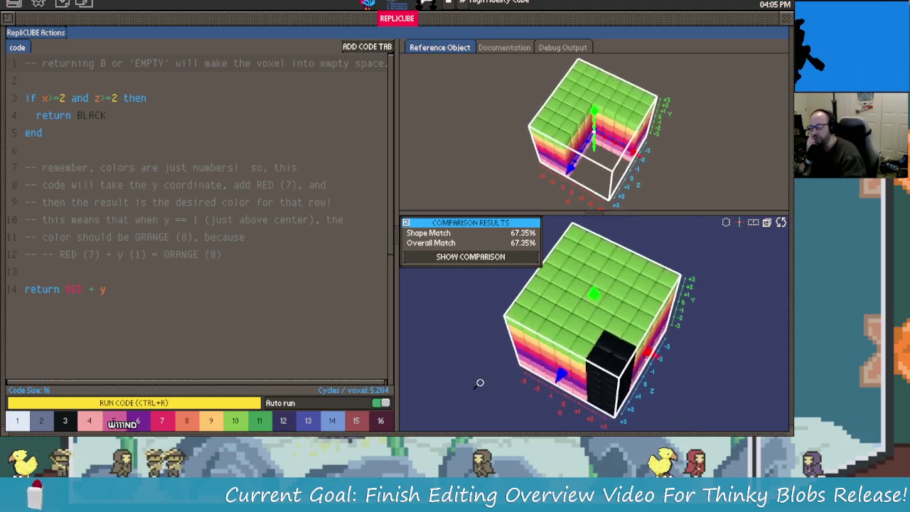
mouse_move(512, 337)
mouse_down()
mouse_move(497, 339)
mouse_move(491, 366)
mouse_up()
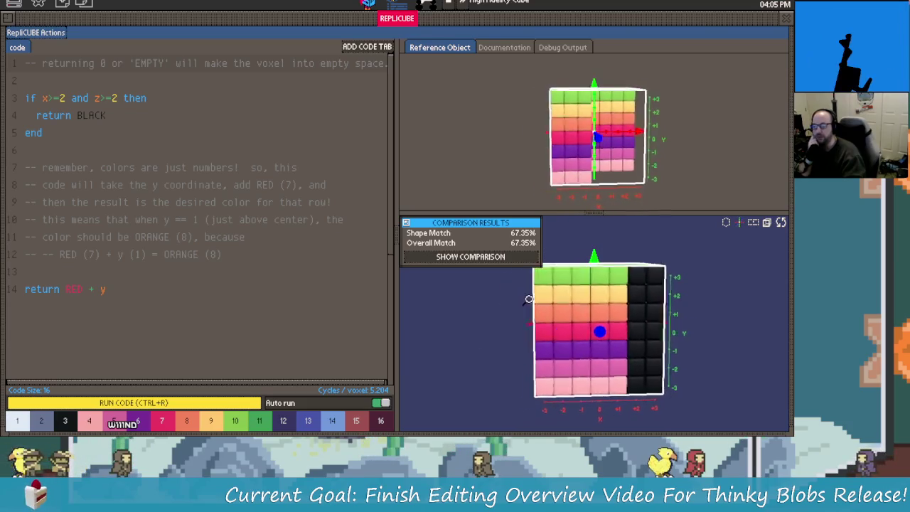
mouse_move(516, 300)
mouse_down()
mouse_move(469, 304)
mouse_move(513, 278)
mouse_move(525, 281)
mouse_move(491, 294)
mouse_move(480, 313)
mouse_move(497, 321)
mouse_up()
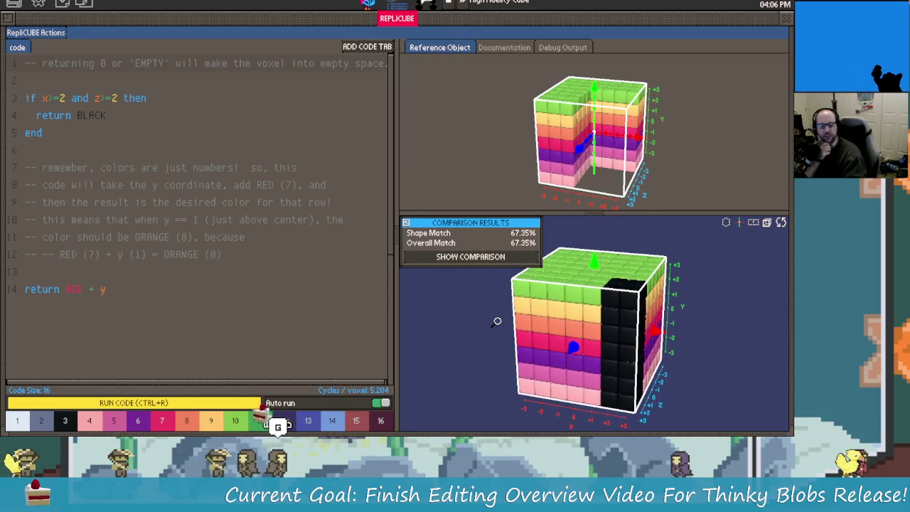
mouse_move(497, 321)
mouse_down()
mouse_move(522, 327)
mouse_move(514, 306)
mouse_up()
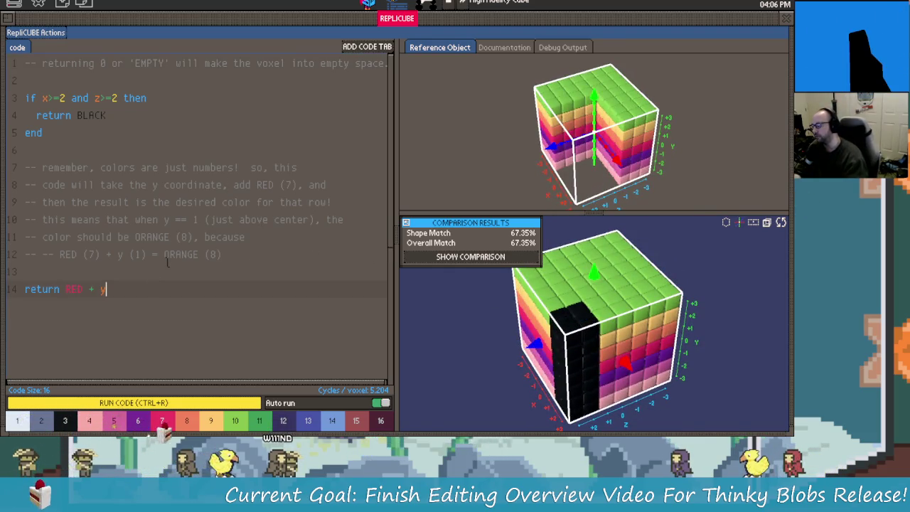
Step: Change 'return BLACK' to 'return 0' so the column becomes empty
key(Up)
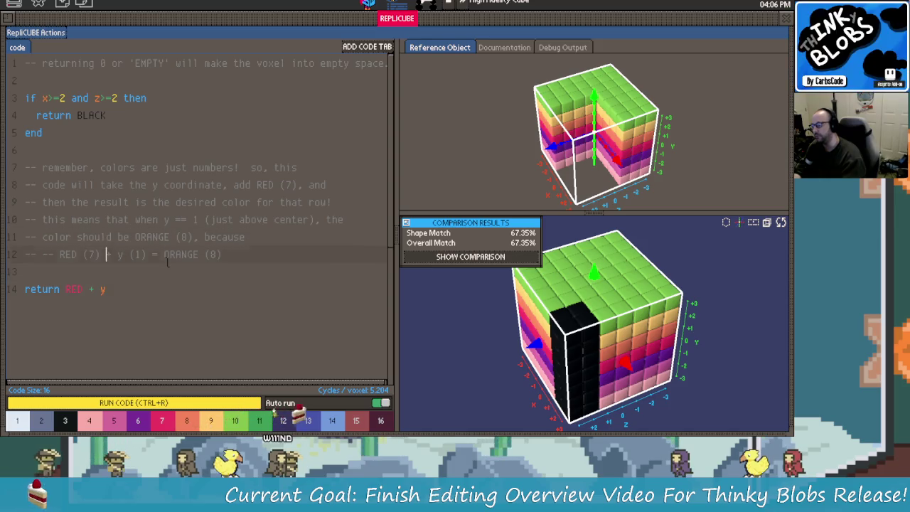
key(Up)
key(Up)
key(Up)
key(Up)
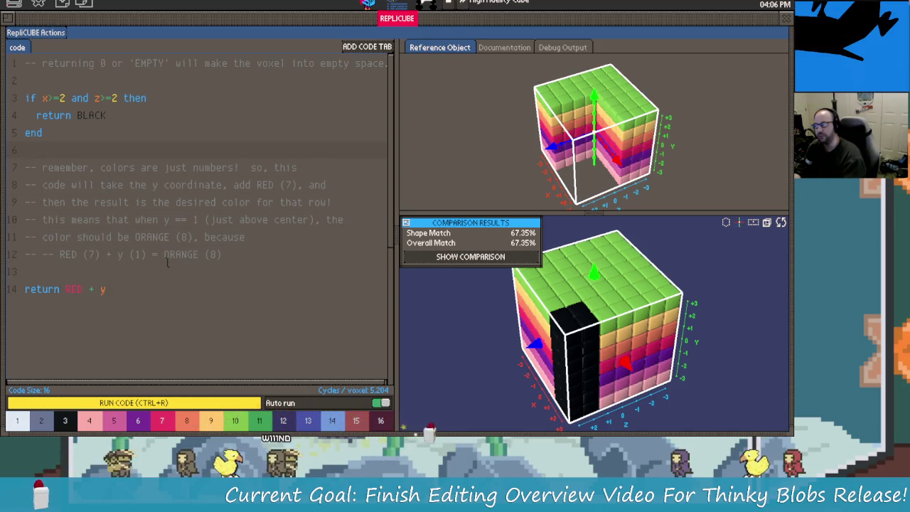
key(Up)
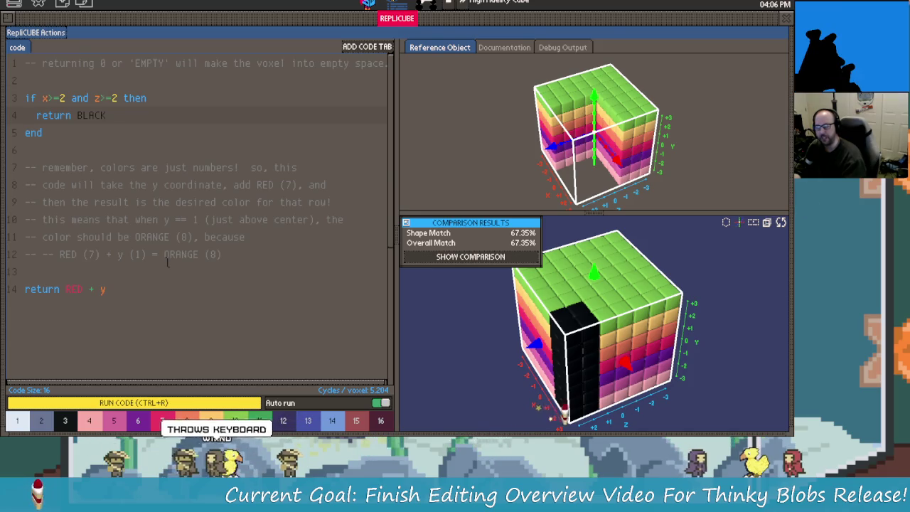
key(BackSpace)
key(BackSpace)
key(BackSpace)
key(BackSpace)
key(BackSpace)
text(0)
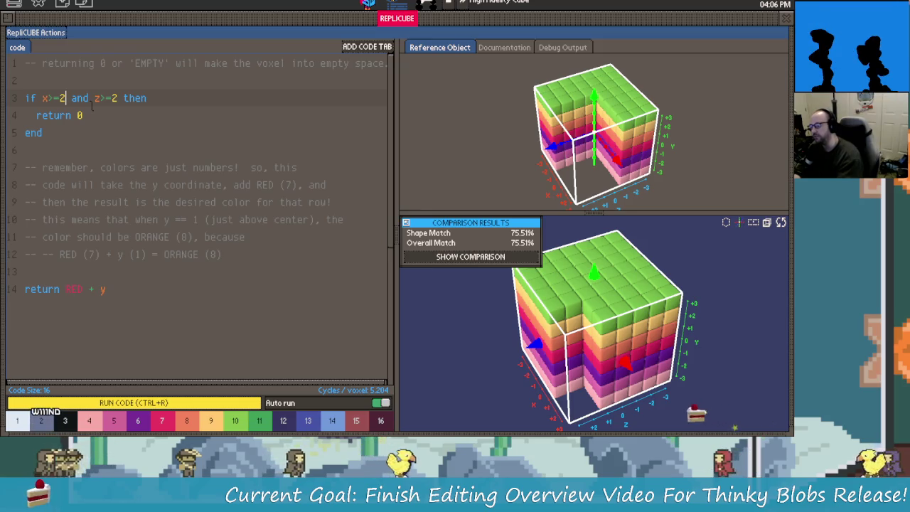
Step: Edit the condition to 'x>=0 and z>=0' for a 100% perfect match
key(Up)
key(Left)
key(Left)
key(Left)
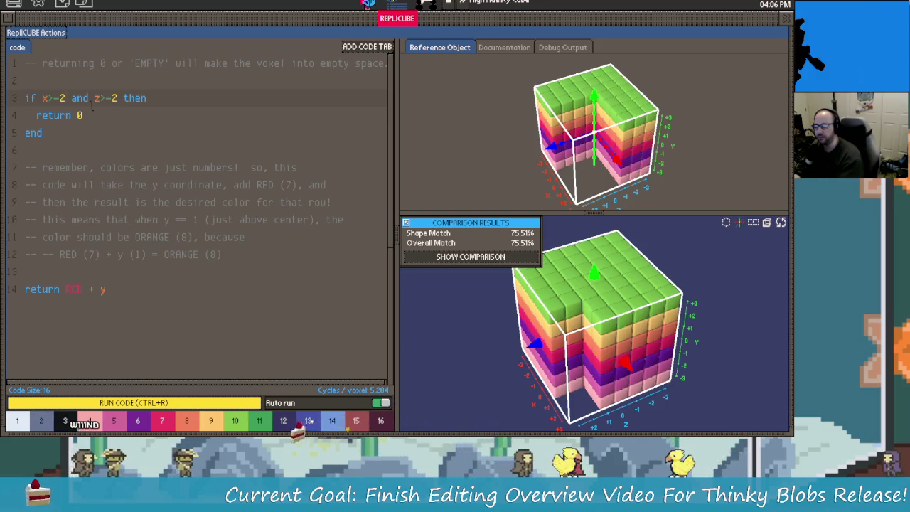
key(Right)
key(Right)
key(Right)
key(BackSpace)
text(1)
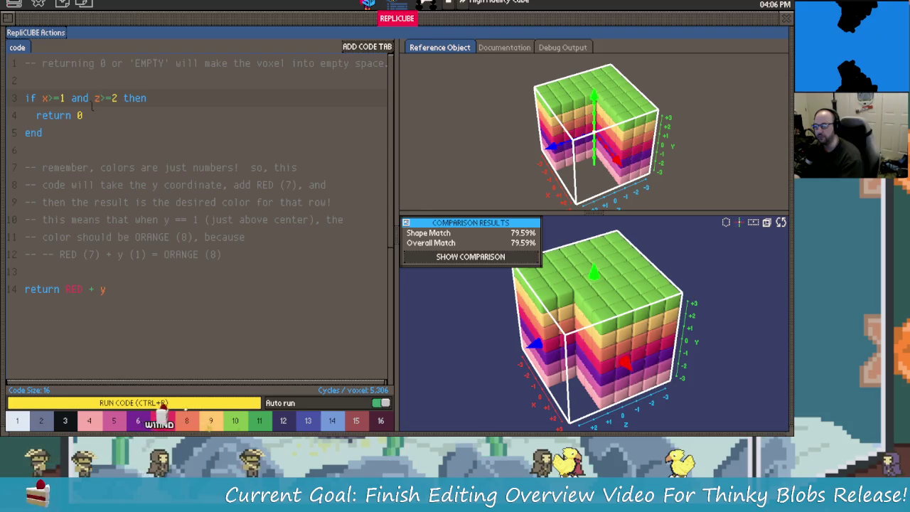
key(Down)
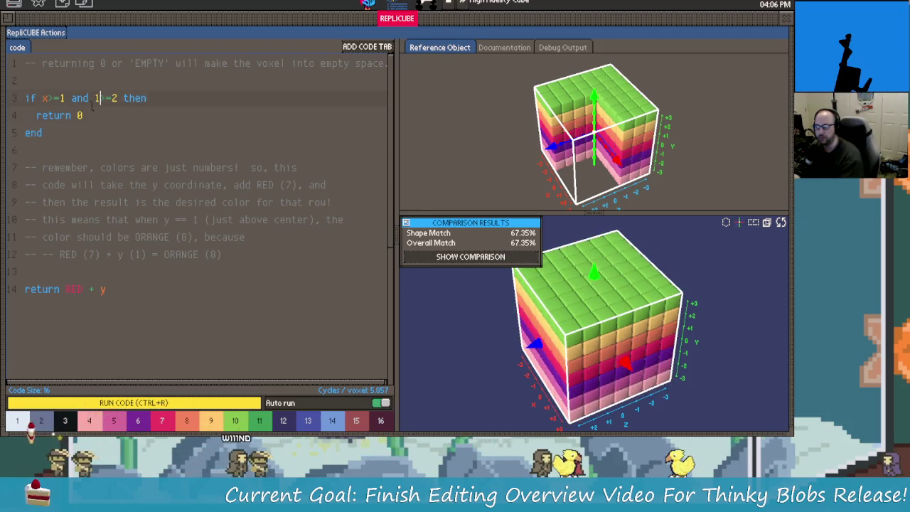
text(z)
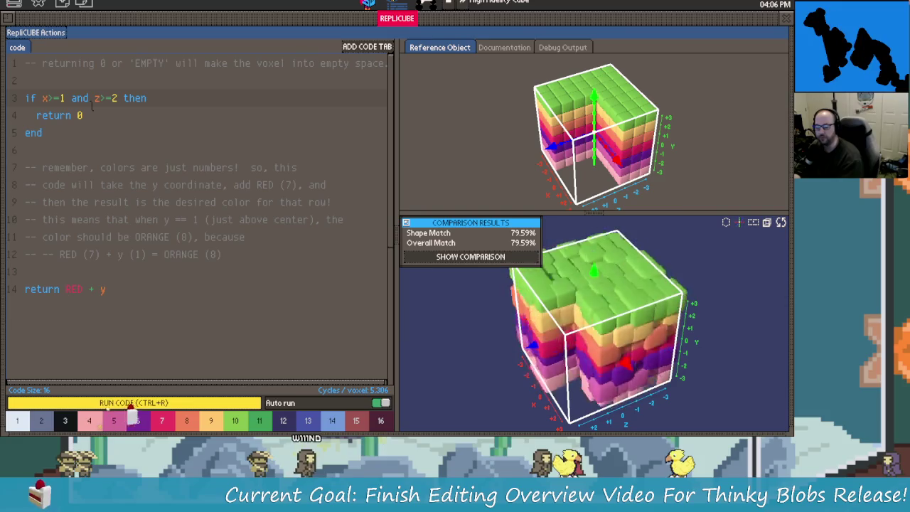
key(Right)
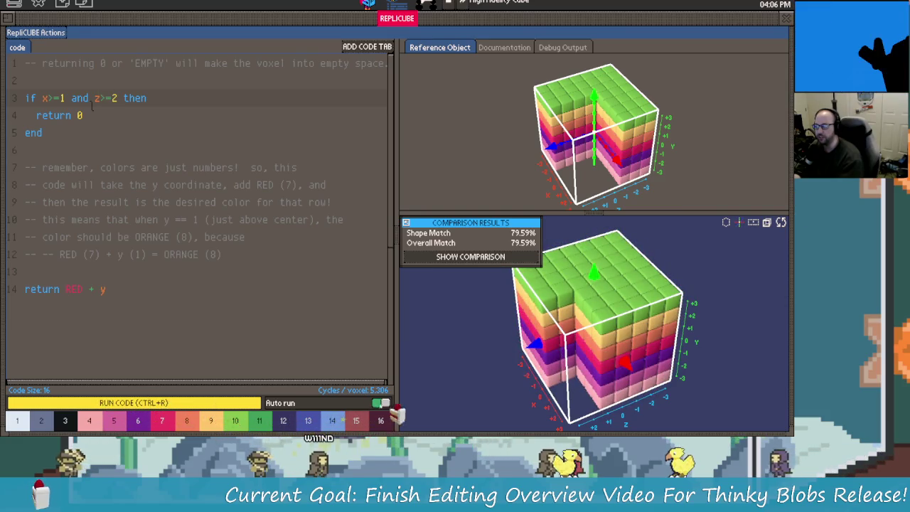
key(Right)
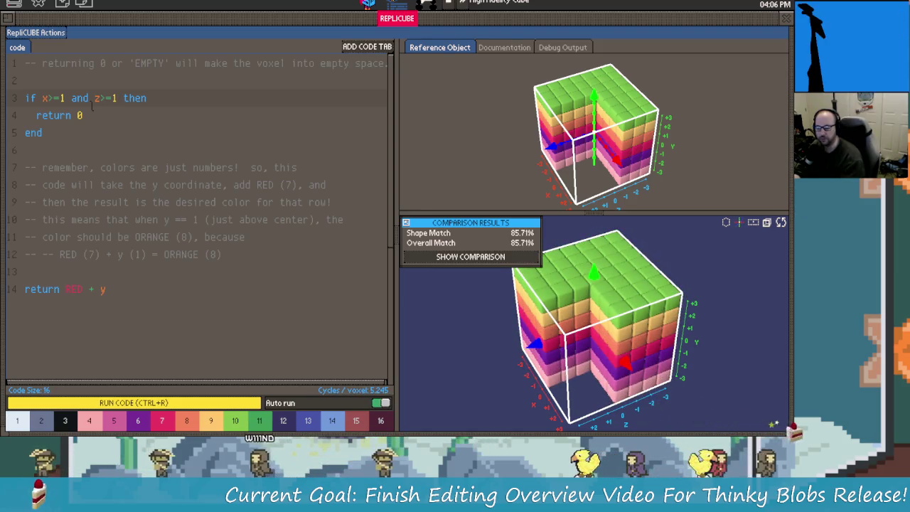
key(BackSpace)
text(0)
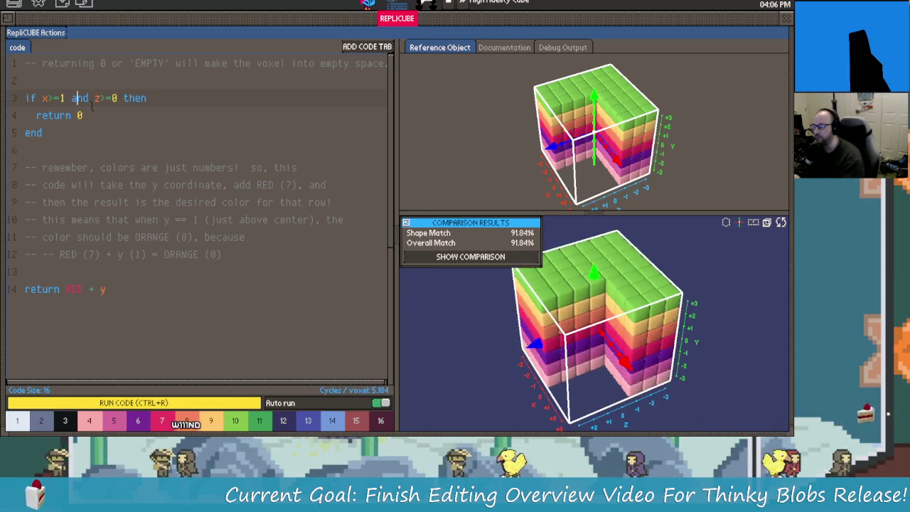
key(Left)
key(BackSpace)
text(0)
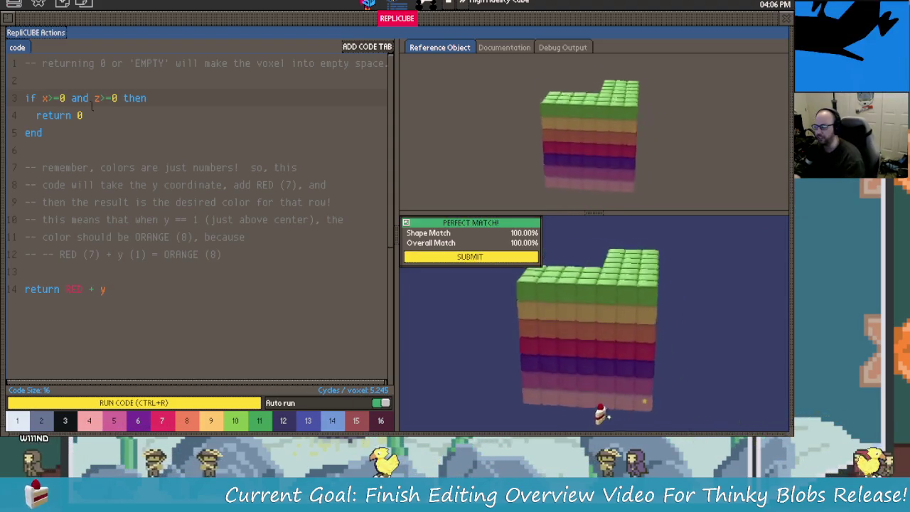
Step: Add a 'code 2' tab holding the original BLACK-column code and select all of it
click(25, 289)
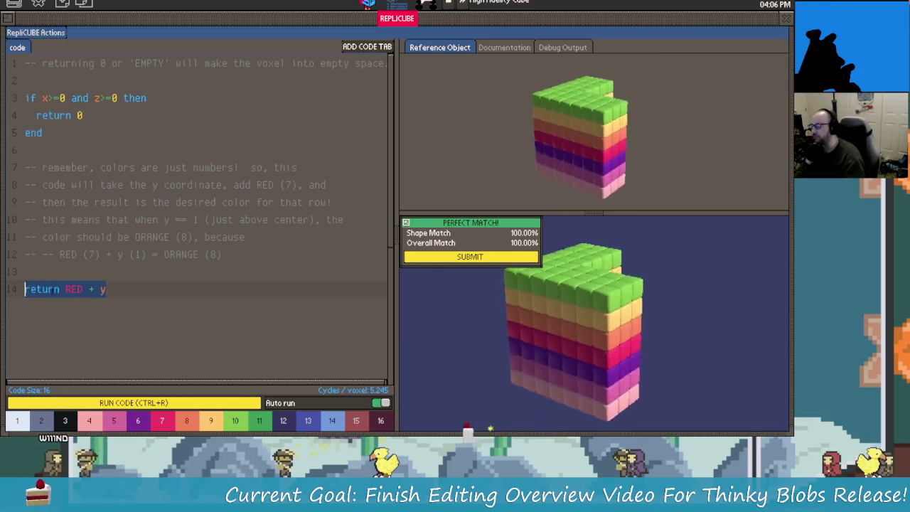
drag(25, 288, 100, 291)
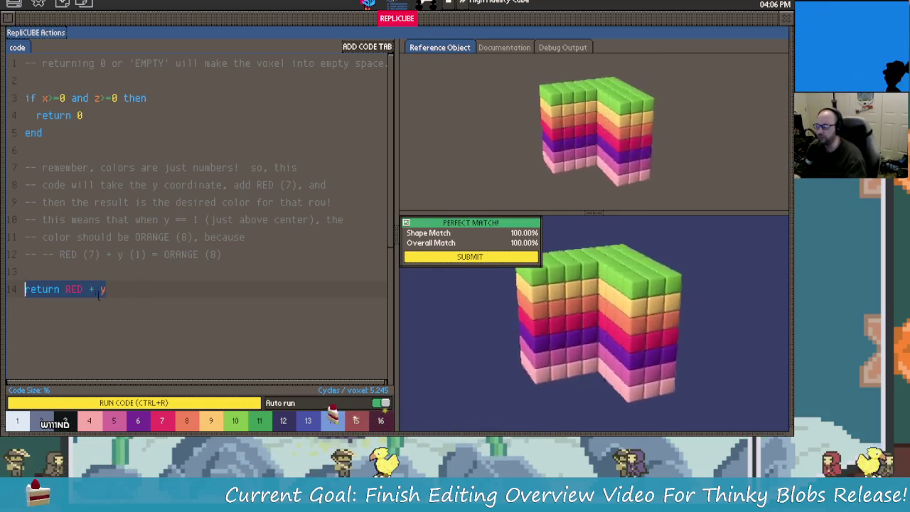
click(100, 290)
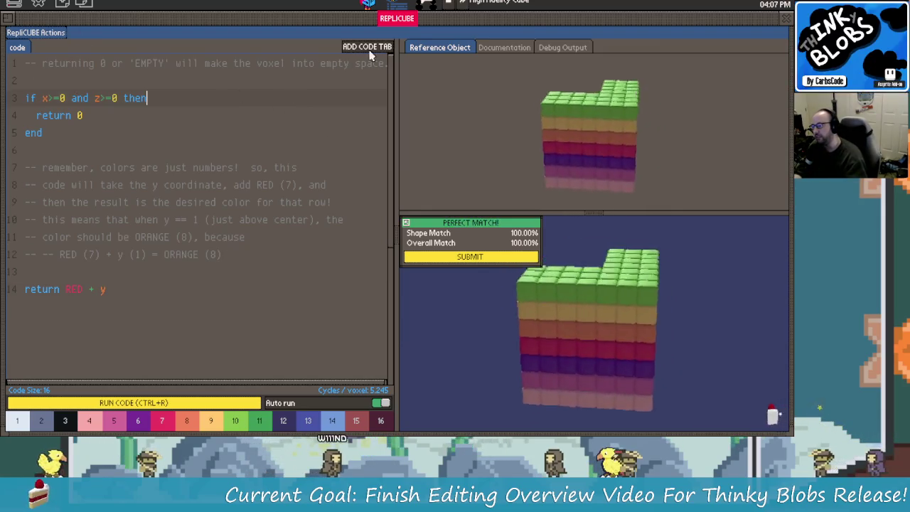
key(ctrl+a)
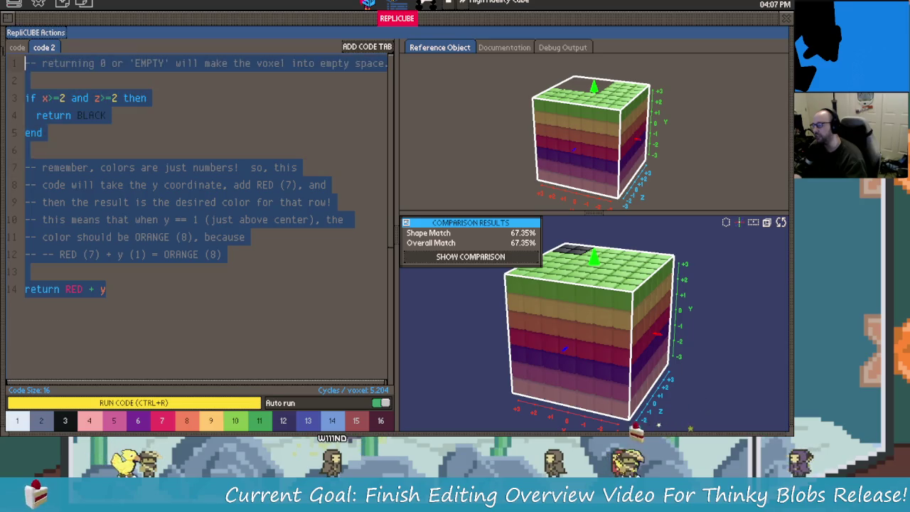
Step: Clear all code from the 'code 2' tab and enlarge the 3D preview
key(BackSpace)
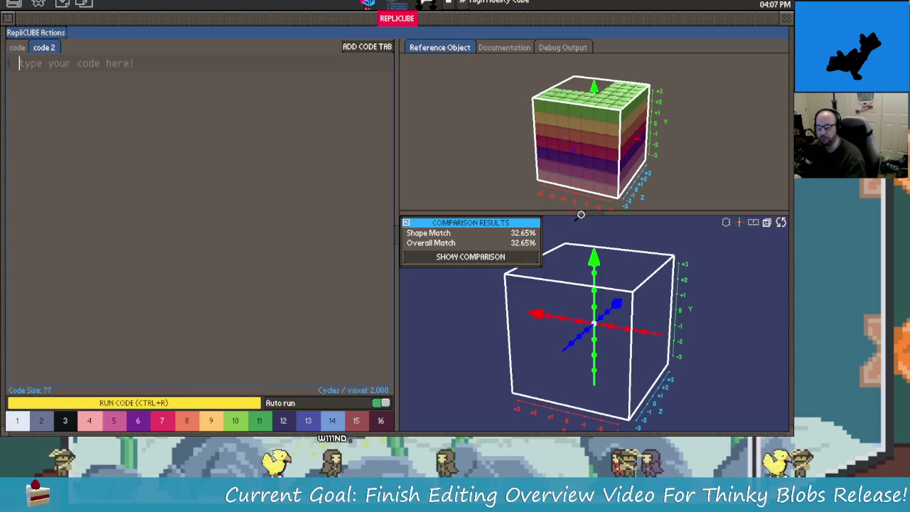
drag(541, 207, 576, 54)
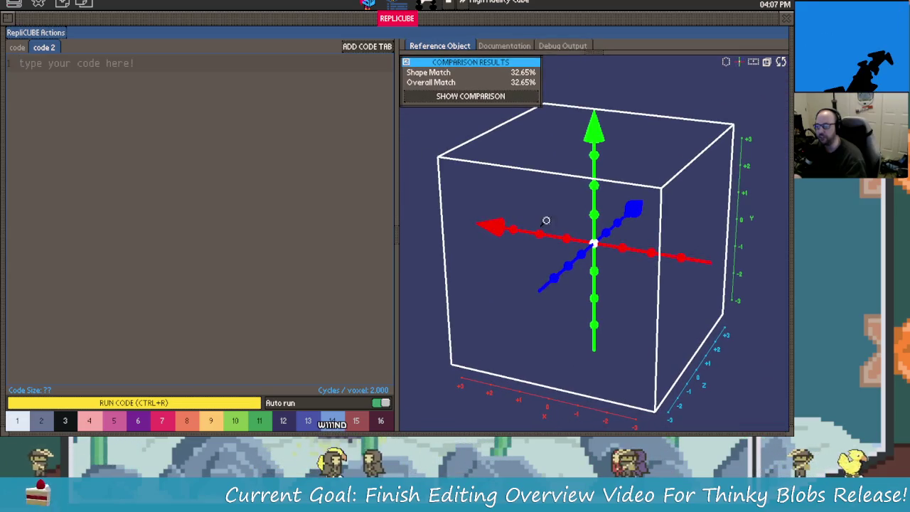
drag(545, 220, 524, 209)
scroll(524, 209, down, 3)
scroll(587, 242, up, 2)
drag(587, 241, 540, 235)
Step: Type 'return WHITE', try '+ y' and '(y-3' offsets, then trim back to 'return WHITE'
click(184, 132)
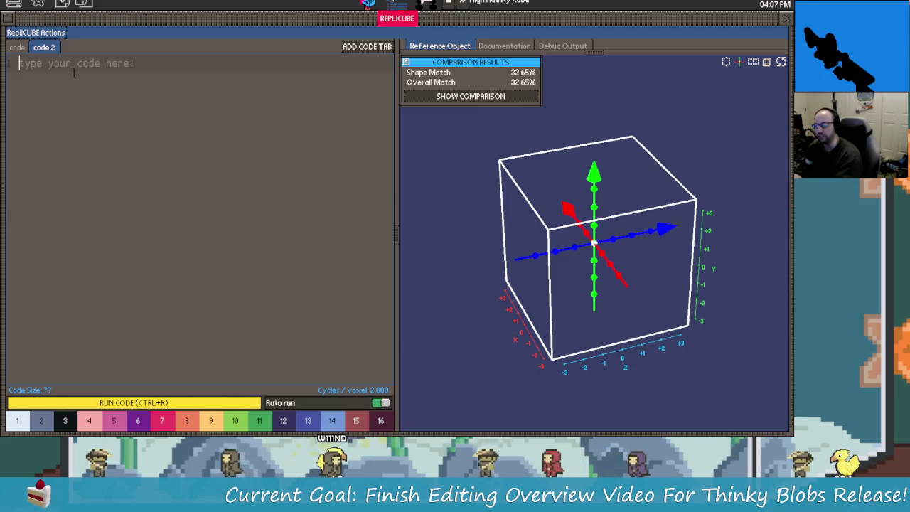
text(w)
key(BackSpace)
text(re)
key(BackSpace)
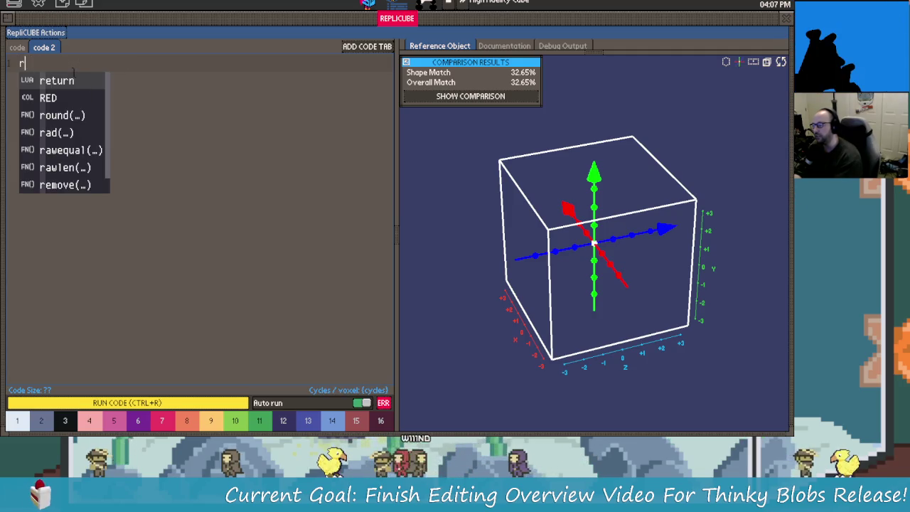
text(eturn )
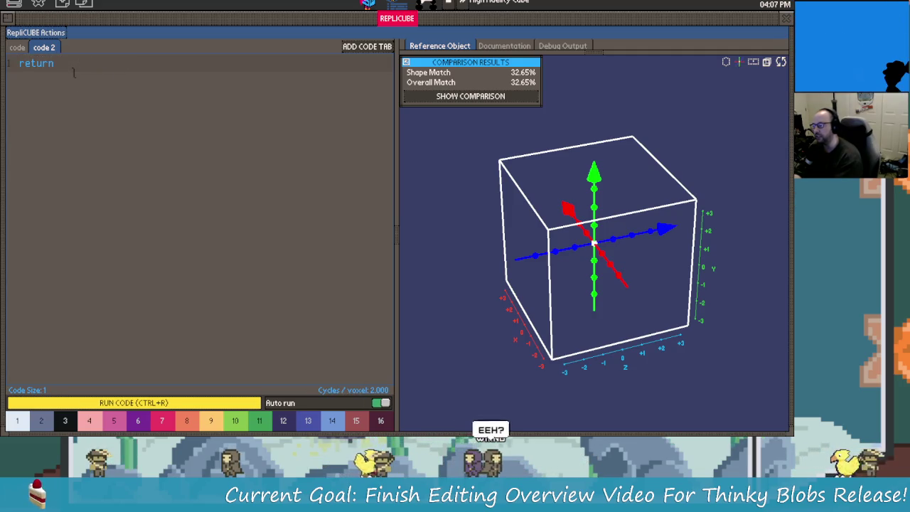
text(WHITE)
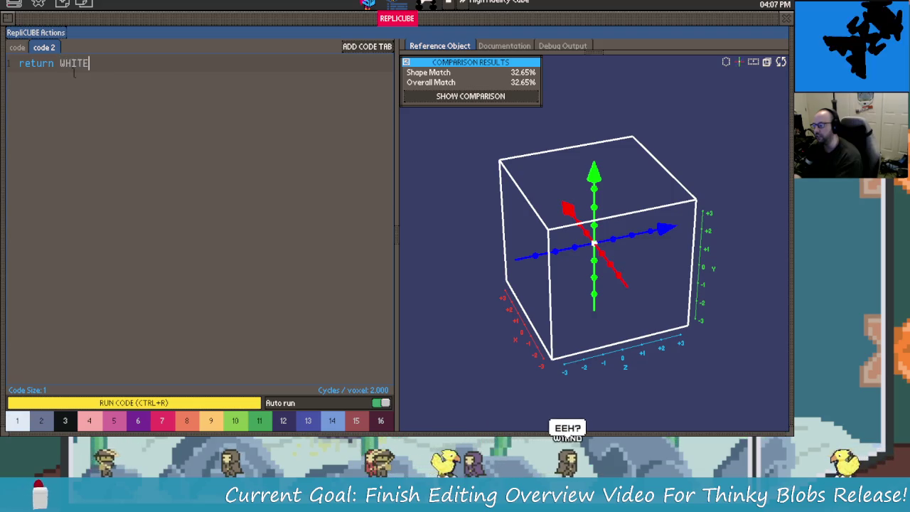
text( + y)
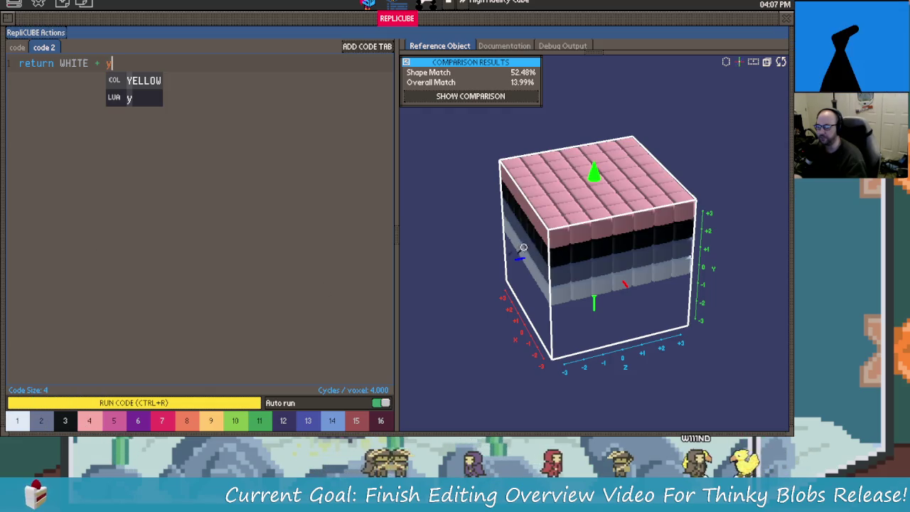
drag(522, 248, 546, 246)
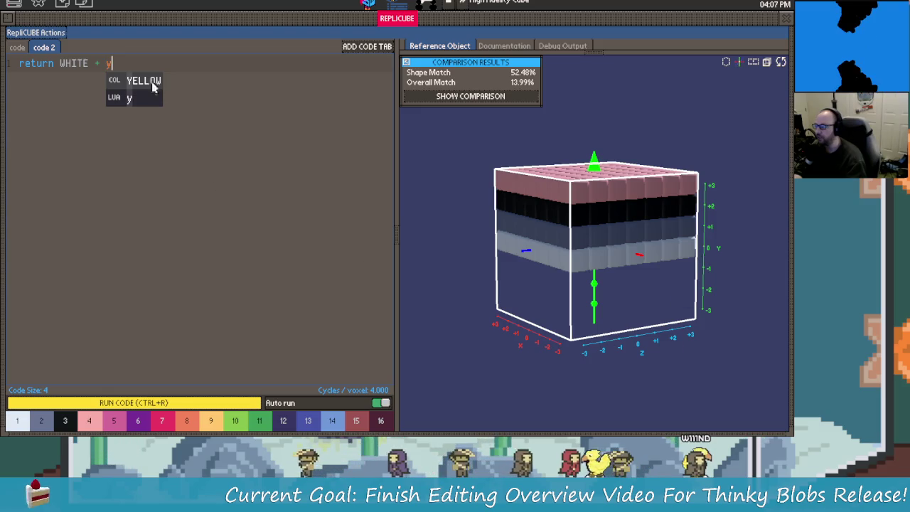
key(BackSpace)
text((y-3)
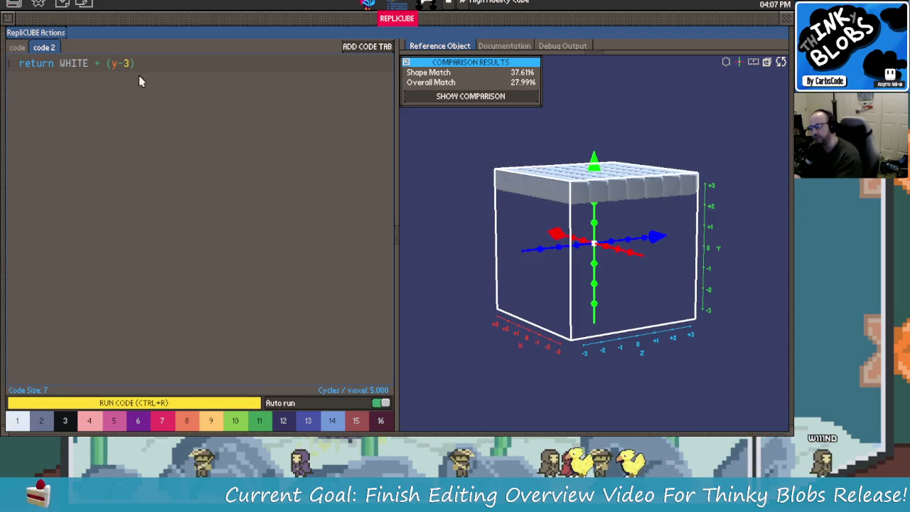
key(BackSpace)
key(BackSpace)
key(BackSpace)
key(BackSpace)
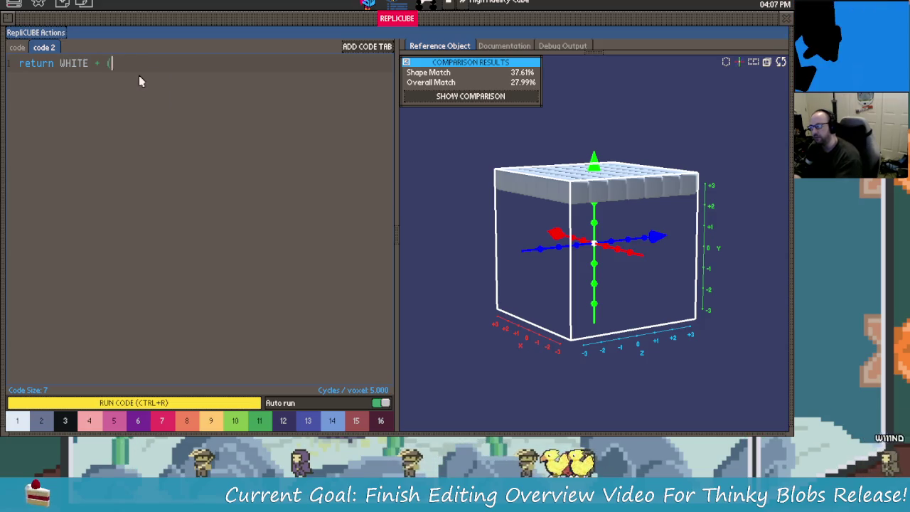
key(BackSpace)
key(BackSpace)
key(BackSpace)
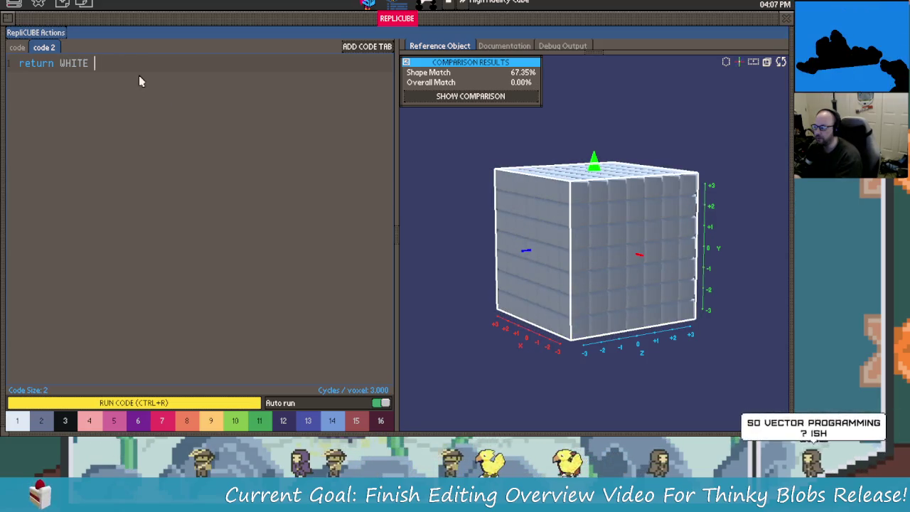
key(BackSpace)
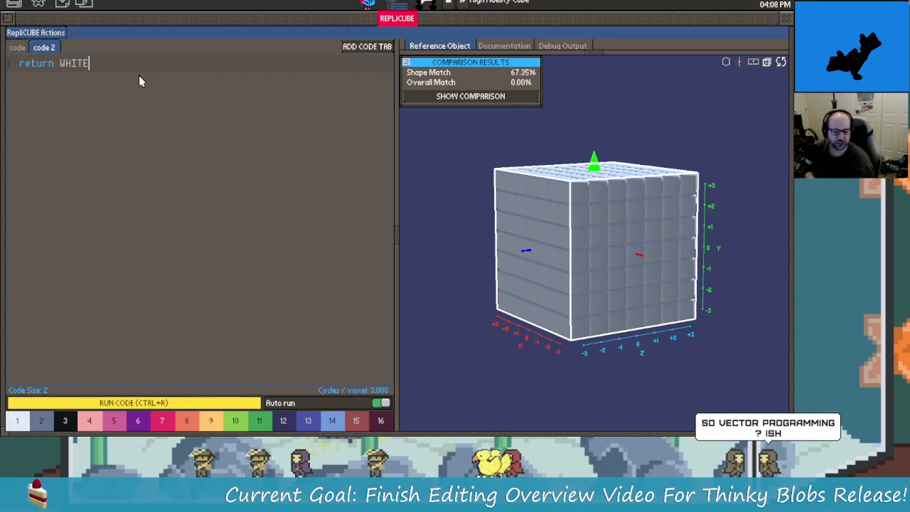
mouse_move(537, 199)
mouse_down()
mouse_move(545, 169)
mouse_move(565, 186)
mouse_up()
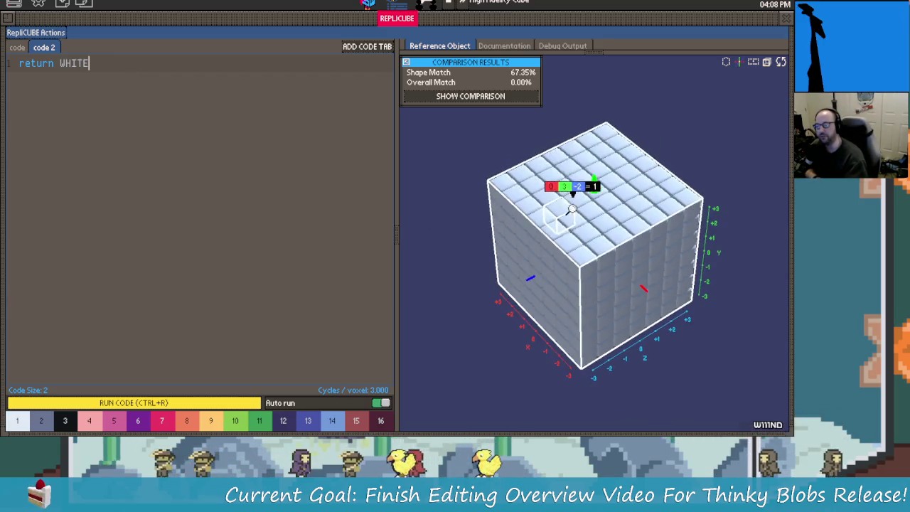
Step: Browse the Geometry, Code and Scoring sections of the documentation
click(501, 47)
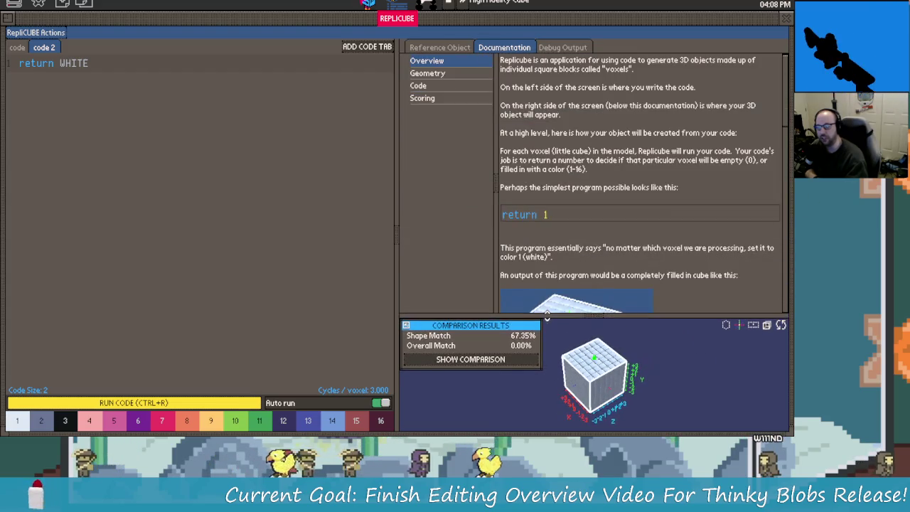
click(447, 74)
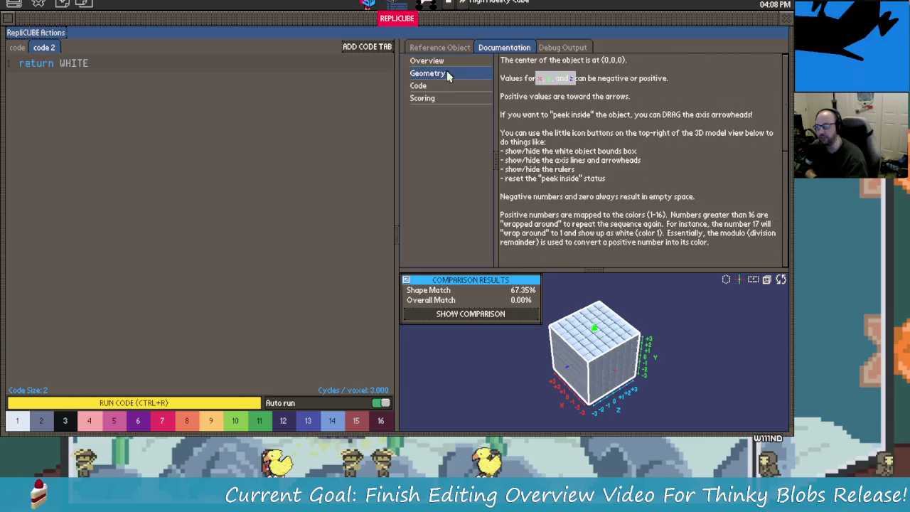
scroll(593, 142, down, 5)
scroll(591, 144, down, 3)
scroll(554, 152, down, 2)
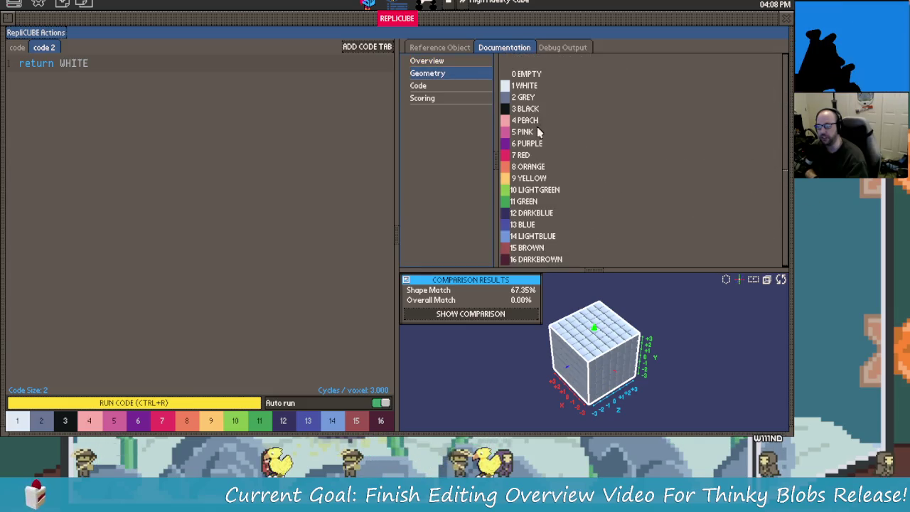
click(438, 86)
scroll(589, 177, down, 2)
scroll(588, 199, up, 1)
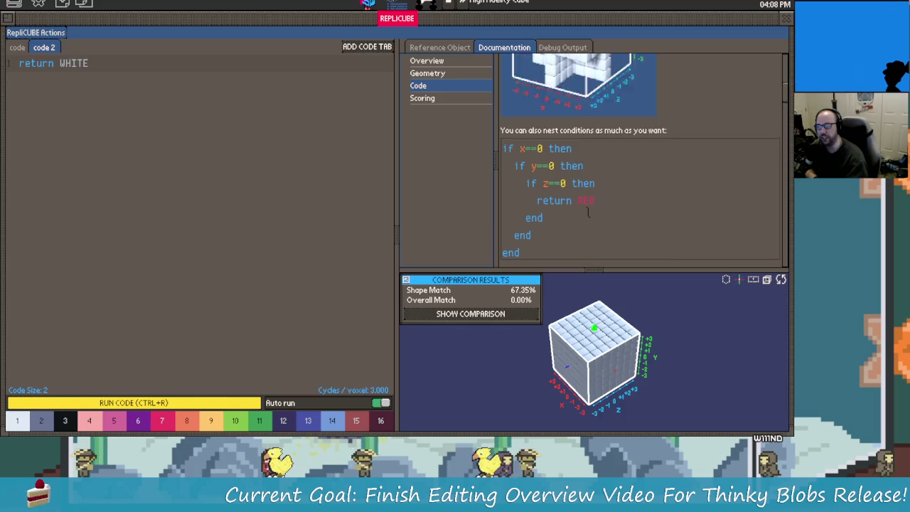
scroll(588, 212, up, 2)
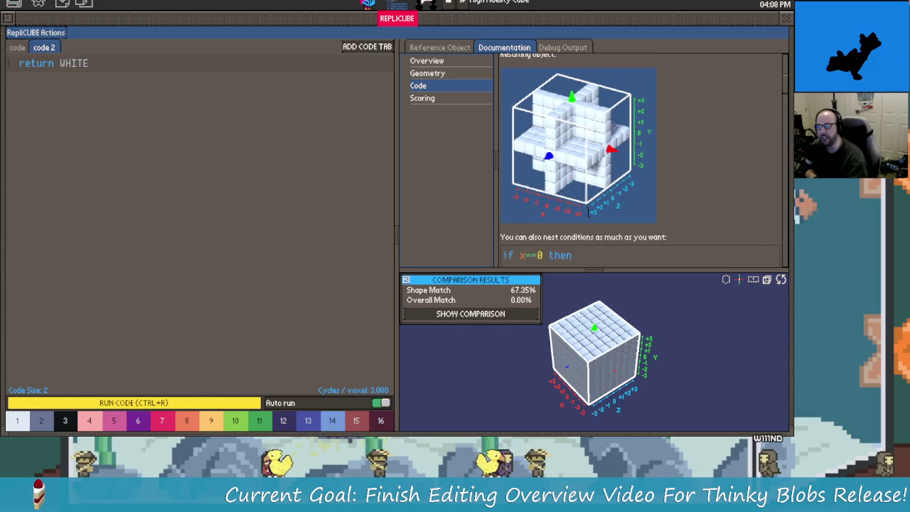
click(433, 99)
click(446, 86)
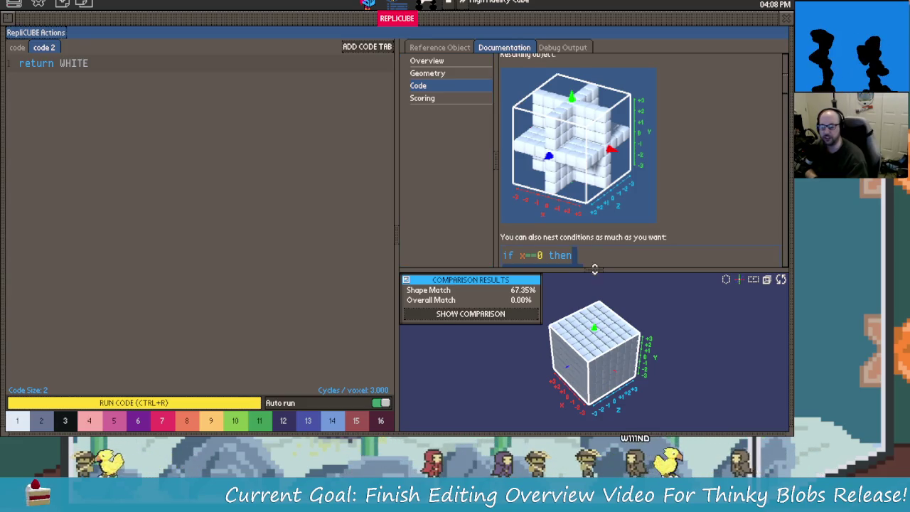
Step: Collapse the documentation and switch back to the original 'code' tab
drag(591, 264, 591, 41)
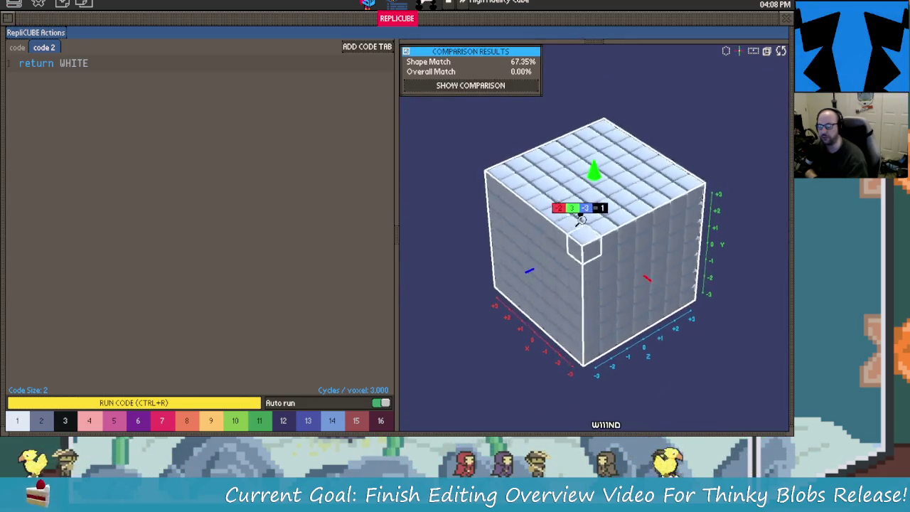
drag(578, 203, 589, 152)
click(97, 70)
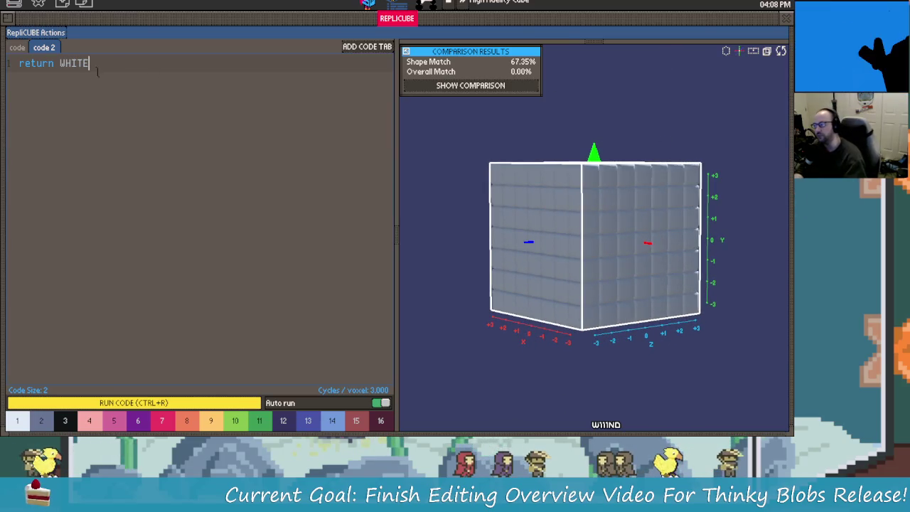
click(17, 47)
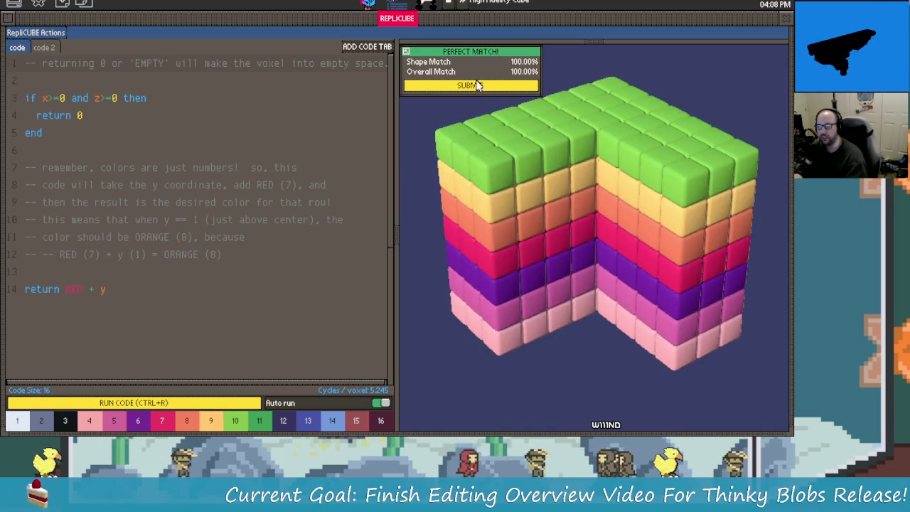
Step: Submit the perfect-match rainbow cube, open Simple Quadrant, and inspect its pink reference column
click(469, 85)
click(238, 409)
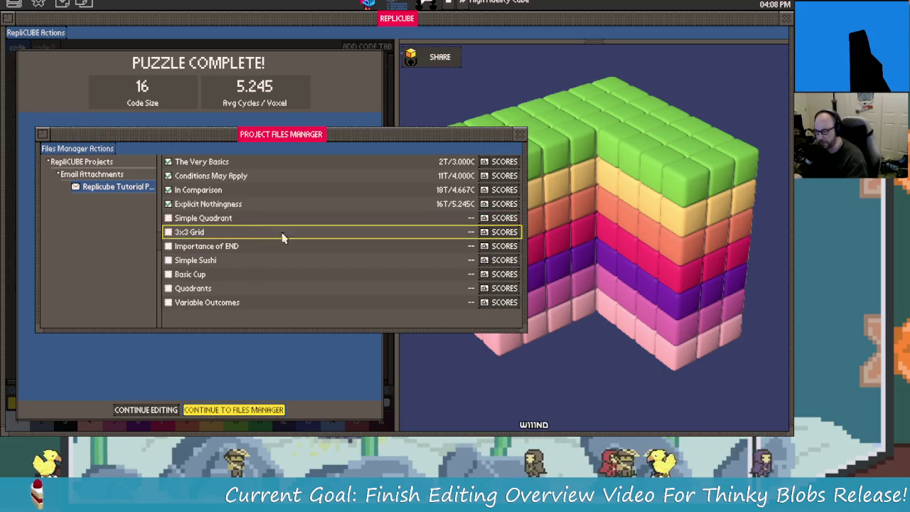
click(168, 220)
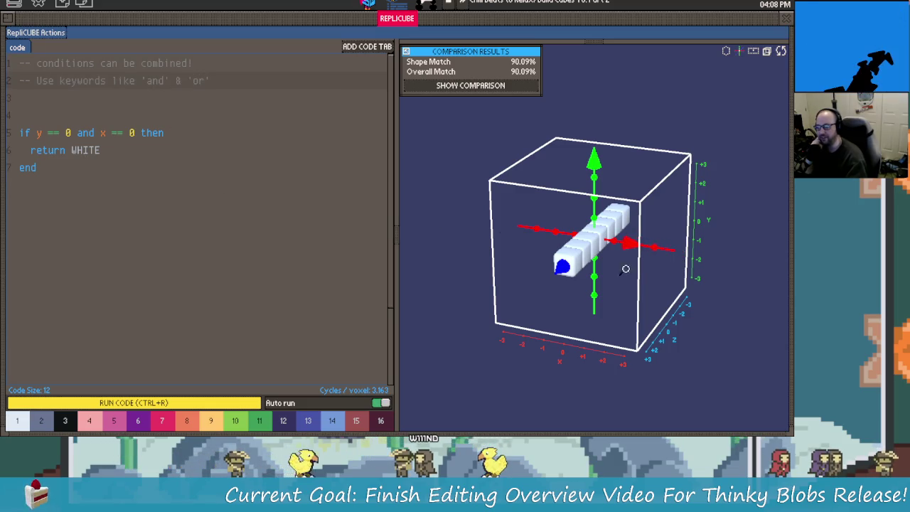
drag(590, 41, 590, 272)
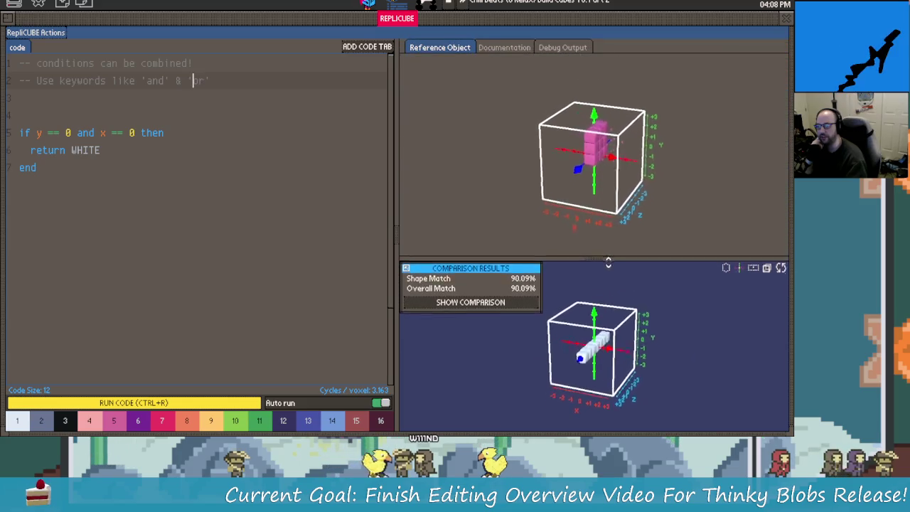
mouse_move(582, 199)
mouse_down()
mouse_move(633, 259)
mouse_move(690, 212)
mouse_move(567, 238)
mouse_up()
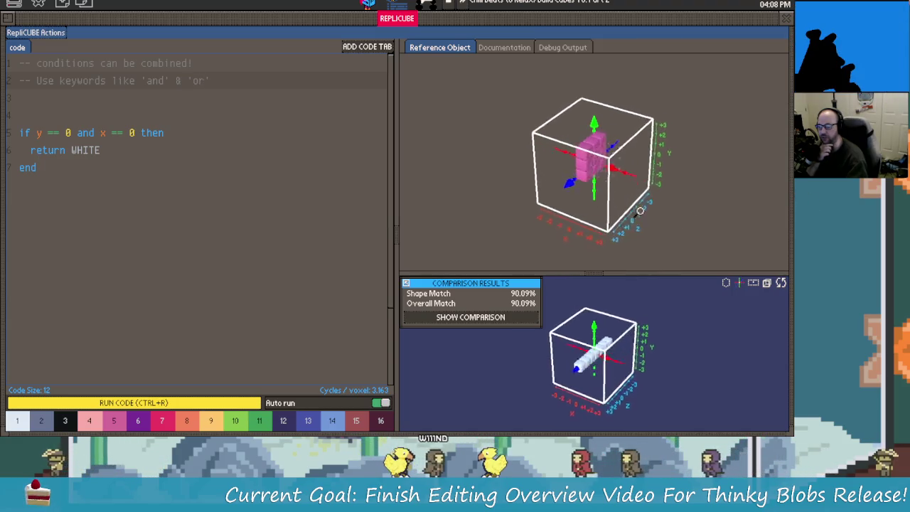